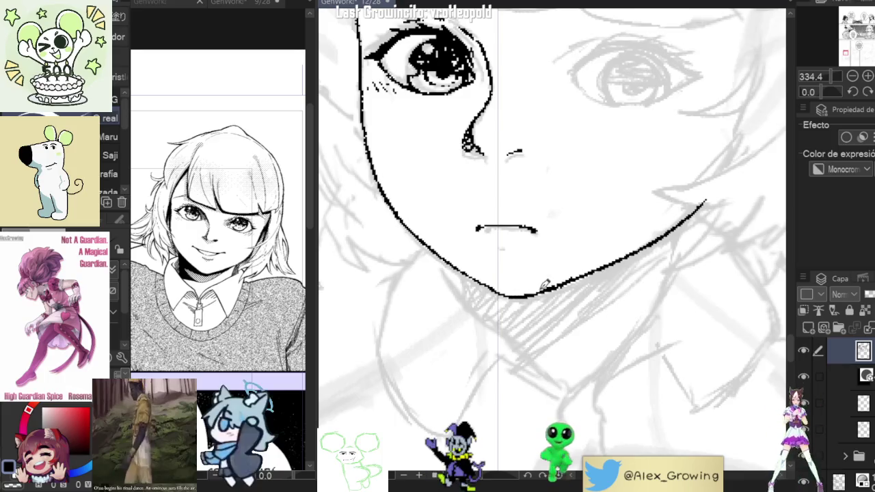
Step: Ink the right collar edge rising from the neck, undoing two misplaced strokes and redrawing it
drag(602, 289, 597, 269)
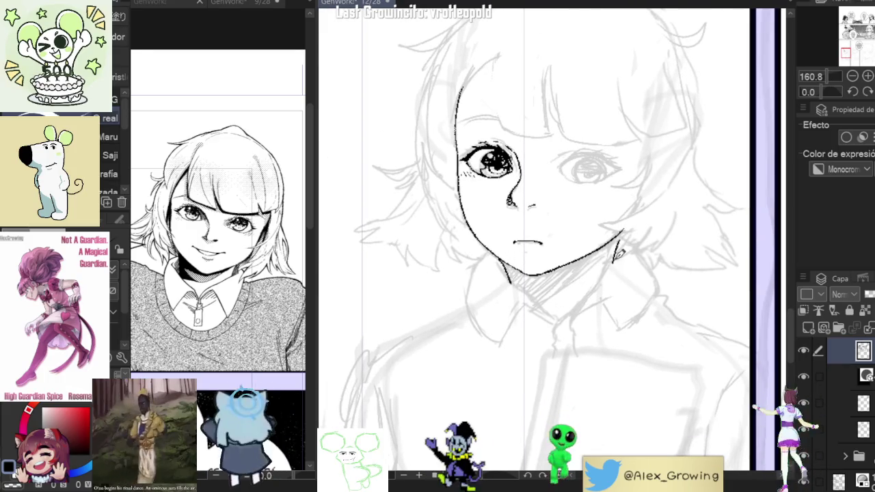
scroll(622, 251, down, 3)
scroll(595, 268, up, 3)
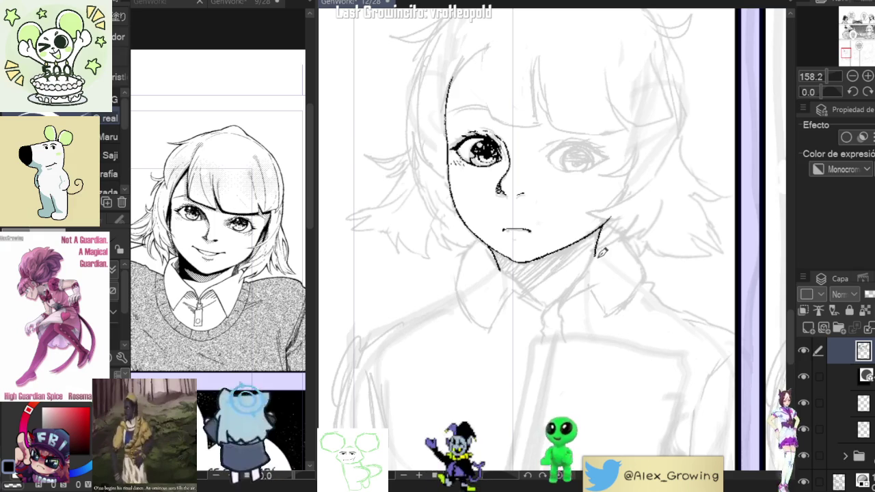
drag(571, 275, 551, 315)
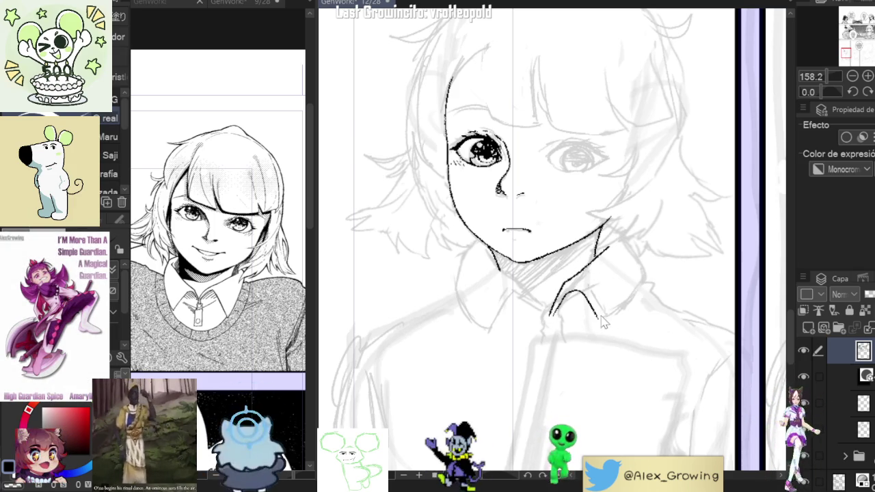
mouse_move(626, 311)
mouse_down()
mouse_move(644, 274)
mouse_move(635, 245)
mouse_up()
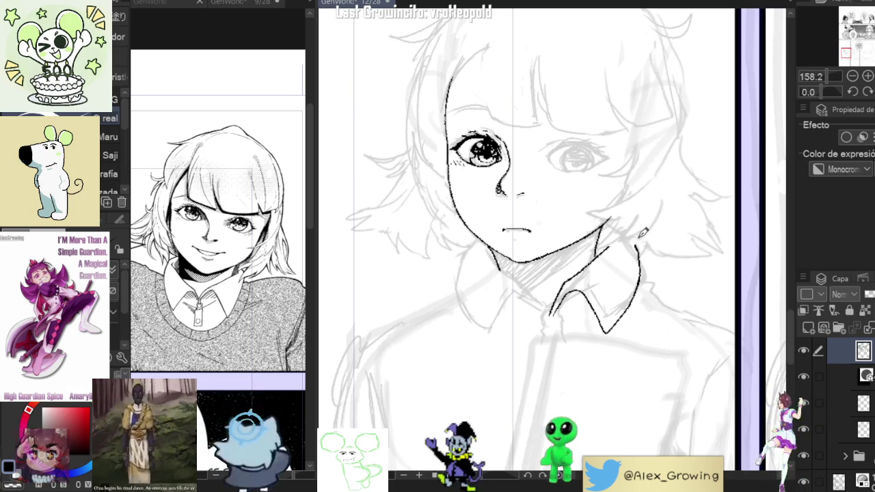
key(ctrl+z)
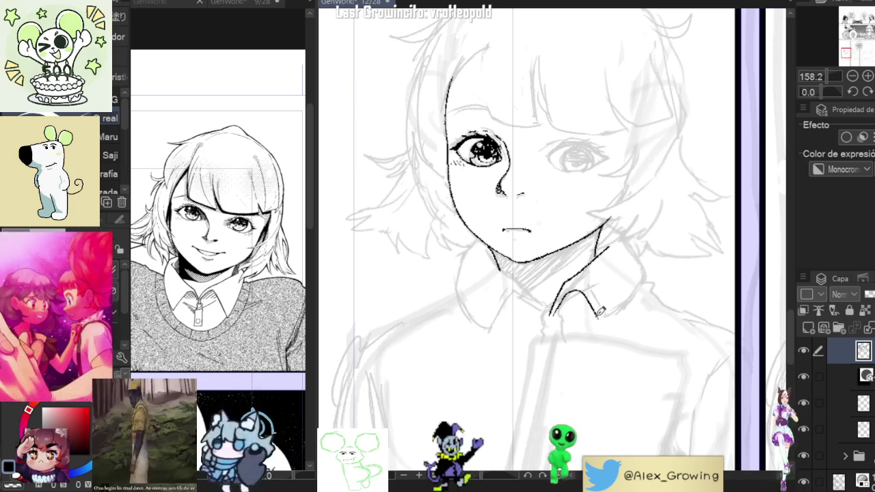
key(ctrl+z)
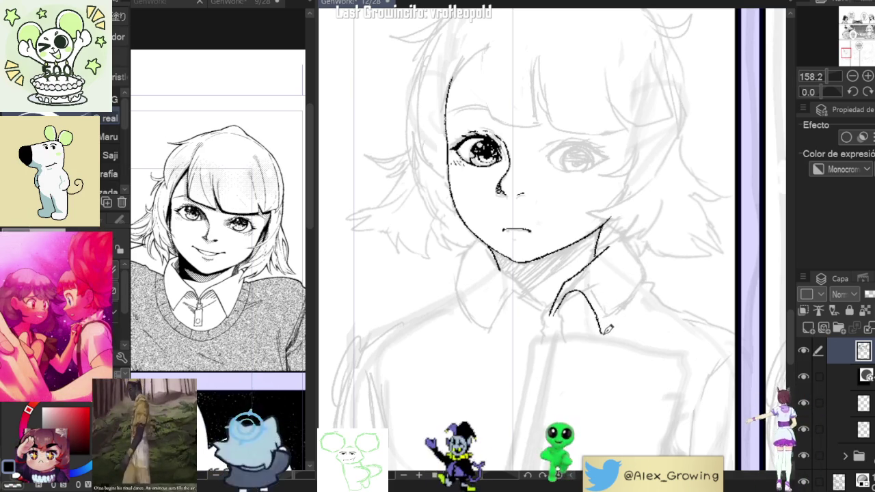
drag(625, 307, 640, 240)
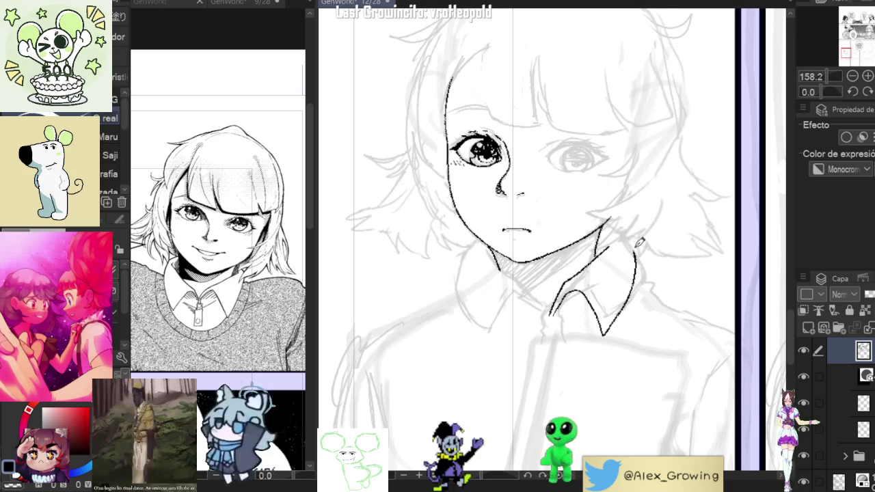
scroll(602, 233, up, 2)
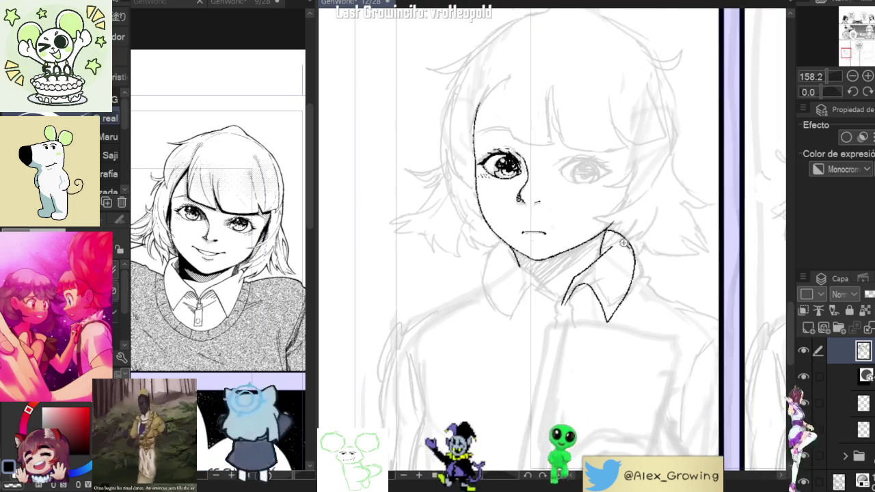
Step: Center the collar in view and ink extra collar lines, undoing the misplaced strokes
scroll(630, 238, down, 3)
scroll(626, 245, up, 1)
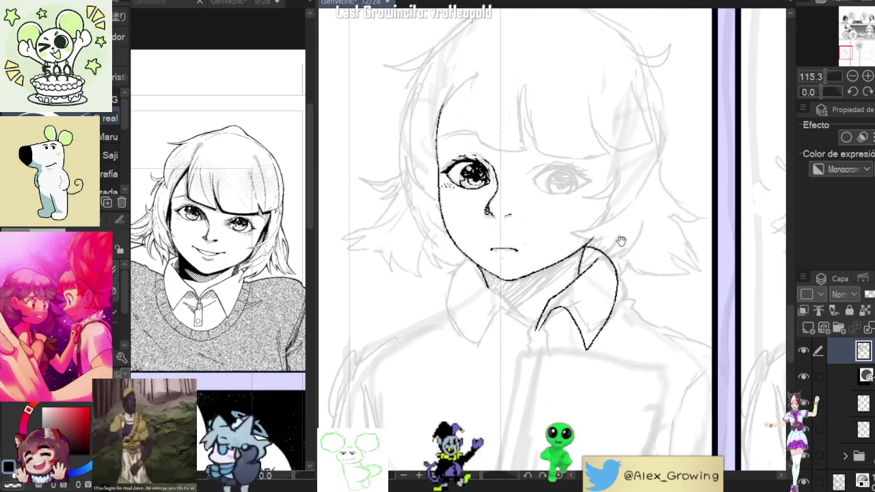
drag(623, 239, 586, 291)
mouse_move(583, 250)
mouse_down()
mouse_move(589, 299)
mouse_move(612, 262)
mouse_move(612, 280)
mouse_up()
key(ctrl+z)
mouse_move(594, 309)
mouse_down()
mouse_move(583, 329)
mouse_move(601, 304)
mouse_move(614, 249)
mouse_move(622, 282)
mouse_move(625, 270)
mouse_up()
key(ctrl+z)
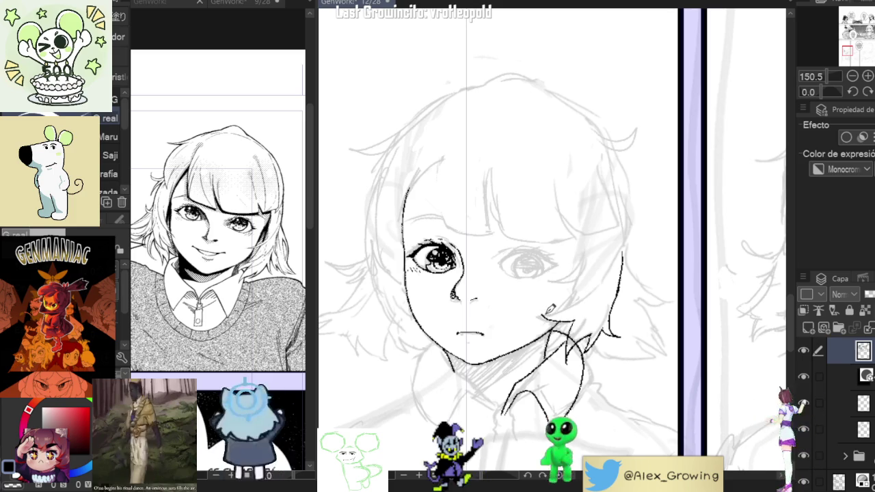
key(ctrl+z)
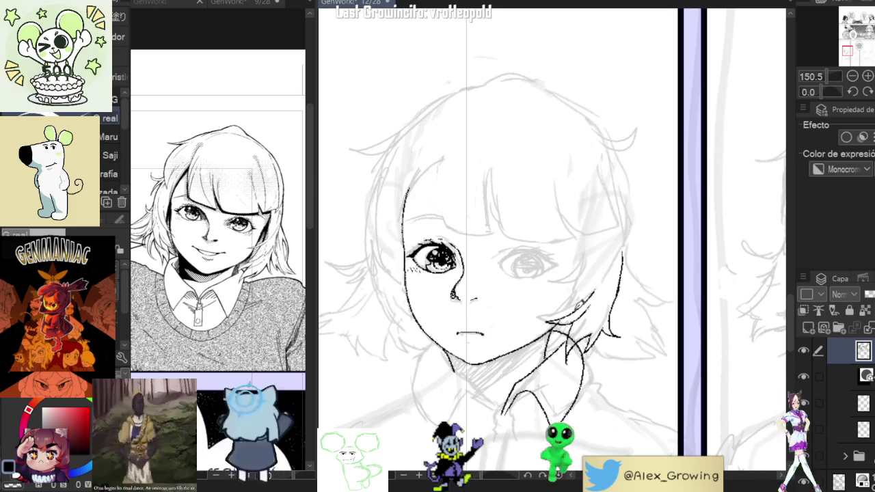
Step: Ink the hair strands falling along the right side of the face
drag(580, 307, 588, 264)
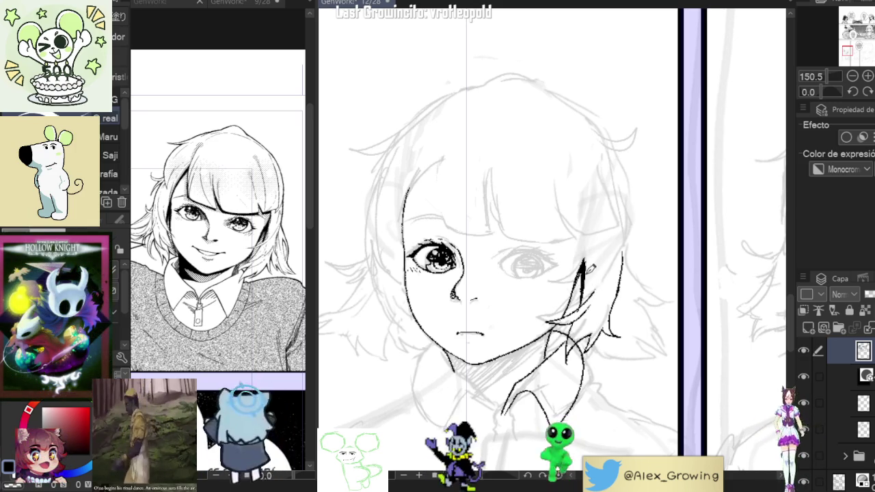
drag(591, 268, 595, 274)
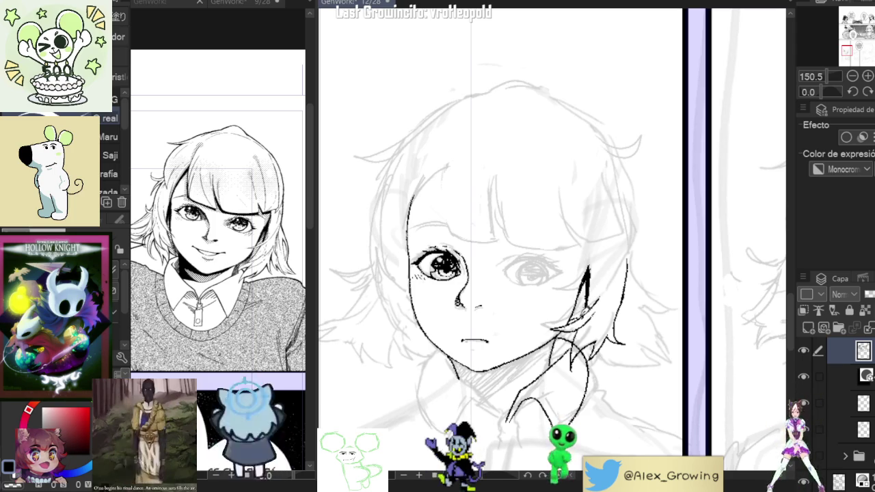
drag(580, 316, 593, 296)
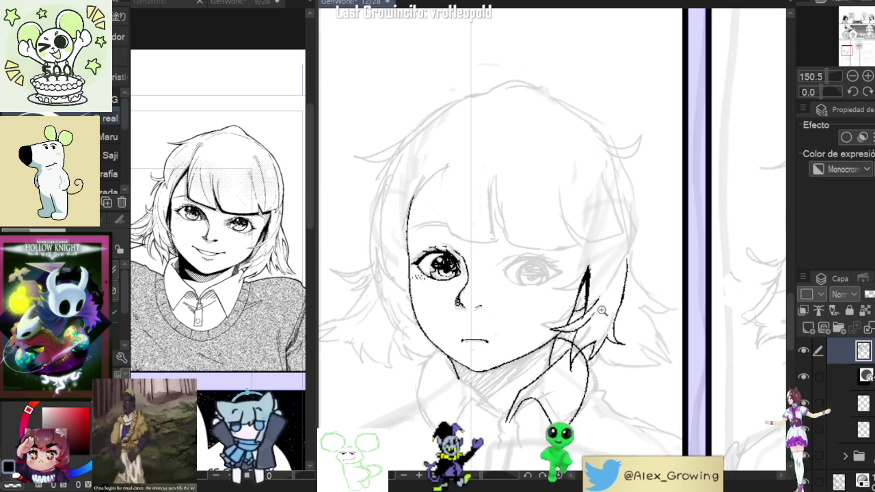
scroll(602, 309, down, 4)
scroll(604, 269, up, 2)
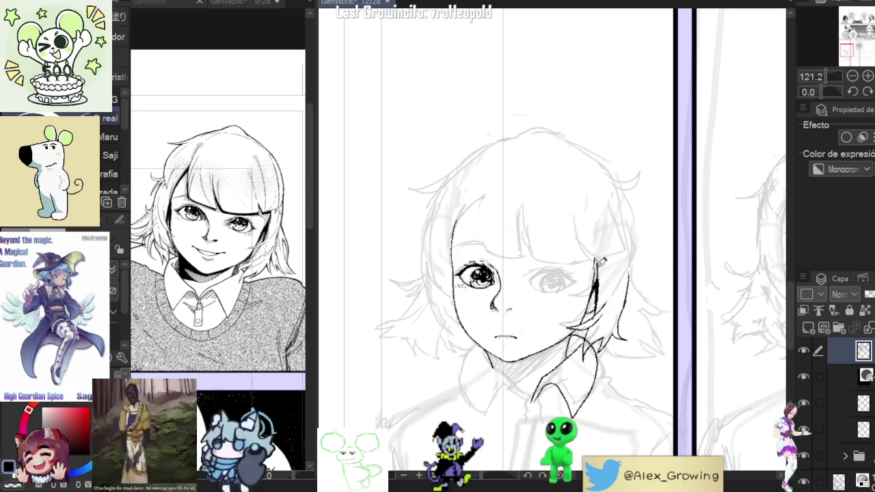
mouse_move(603, 250)
mouse_down()
mouse_move(612, 266)
mouse_move(630, 253)
mouse_up()
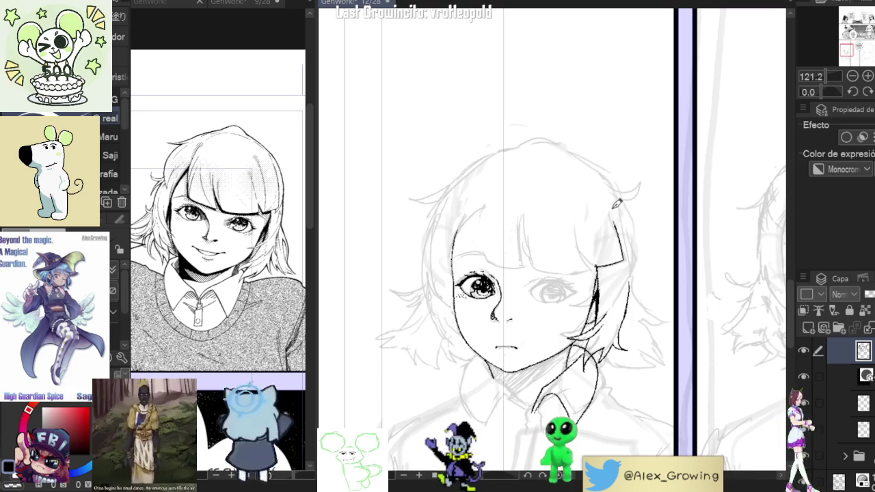
drag(632, 242, 624, 265)
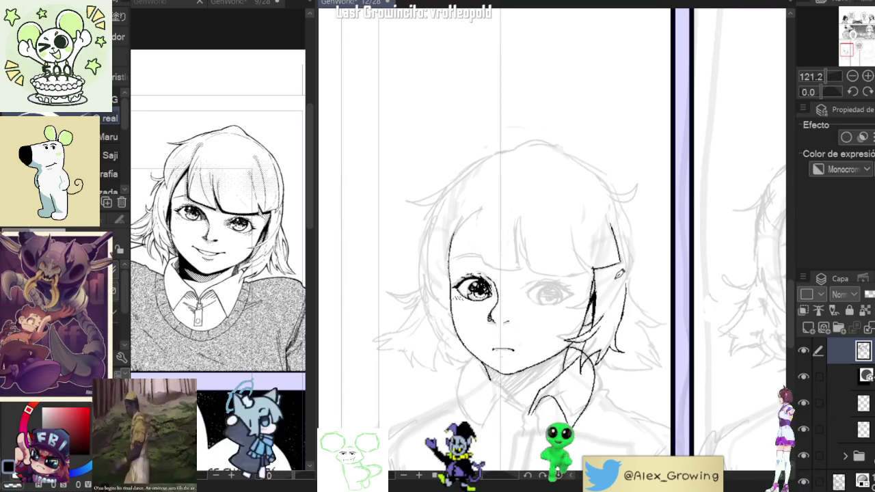
drag(628, 236, 617, 257)
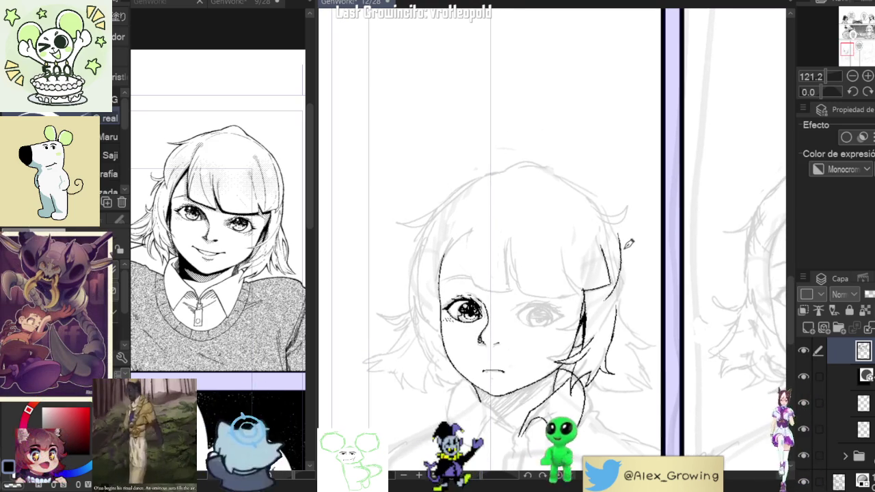
Step: Rotate and zoom onto the top of the head, then ink the left edge of the face and hair
mouse_move(623, 231)
mouse_down()
mouse_move(625, 247)
mouse_move(558, 299)
mouse_up()
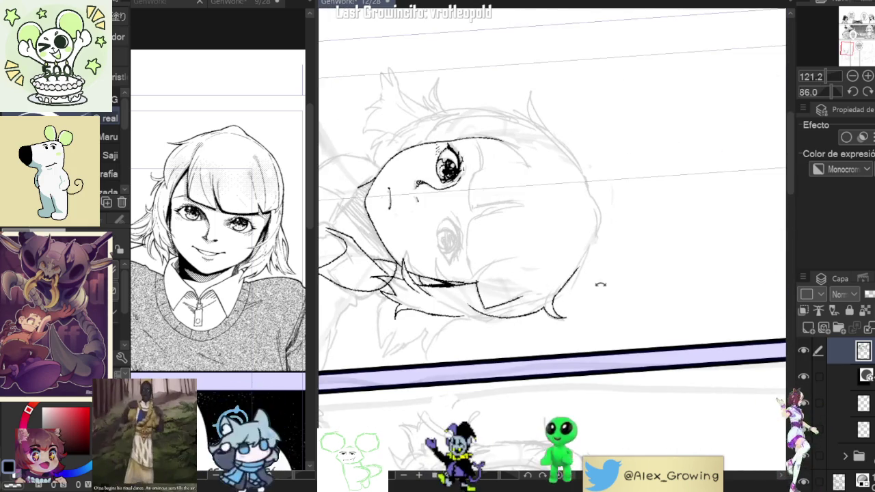
drag(586, 262, 581, 191)
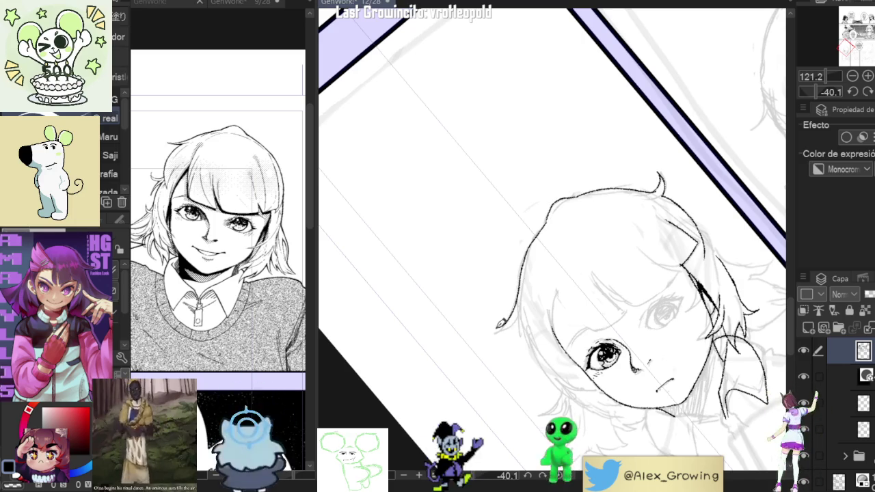
mouse_move(551, 284)
mouse_down()
mouse_move(539, 216)
mouse_move(606, 199)
mouse_up()
scroll(538, 216, up, 3)
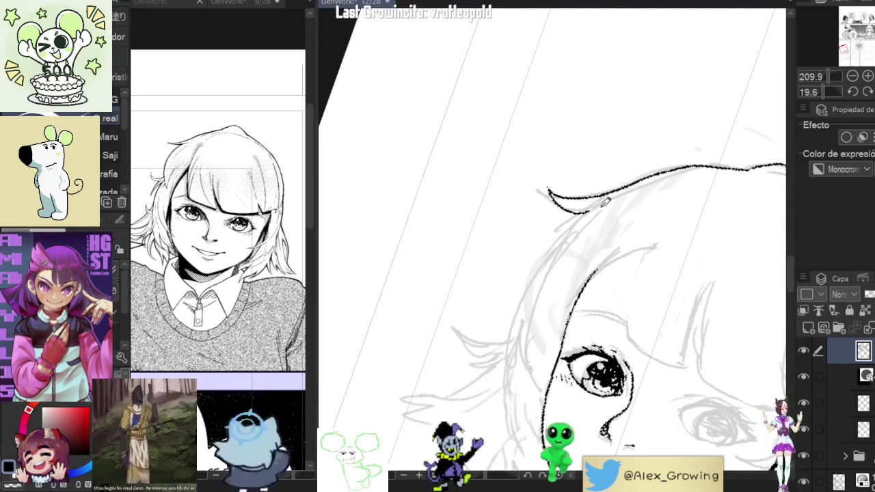
mouse_move(524, 299)
mouse_down()
mouse_move(512, 363)
mouse_move(530, 400)
mouse_move(538, 393)
mouse_up()
scroll(538, 393, down, 2)
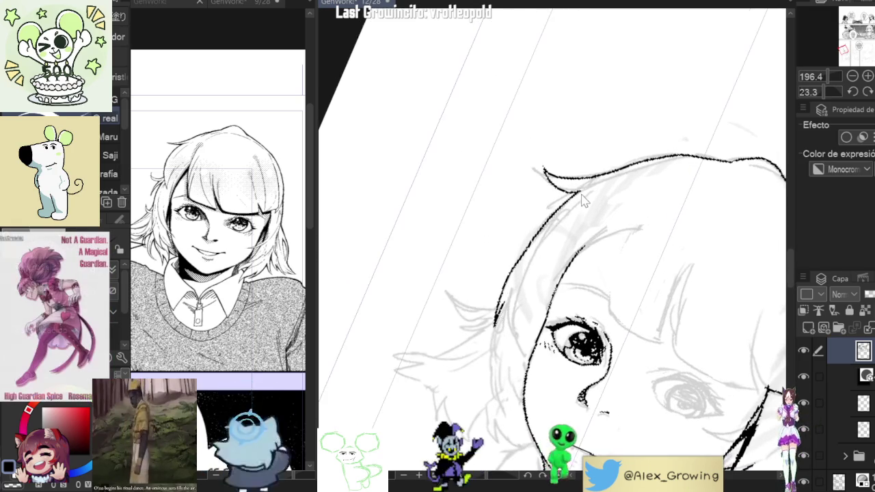
Step: Ink the left hair edge from hairline to eye cleanly, then straighten and zoom out
drag(582, 185, 533, 309)
key(ctrl+z)
drag(582, 187, 532, 303)
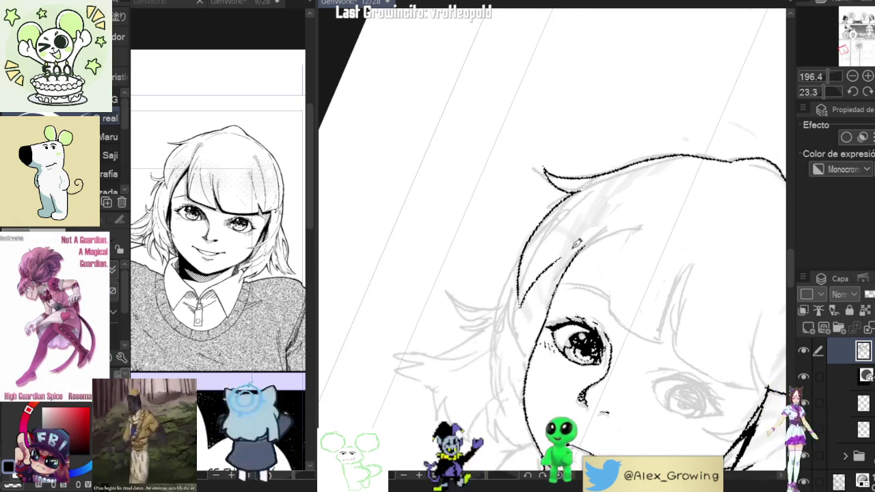
scroll(570, 249, down, 3)
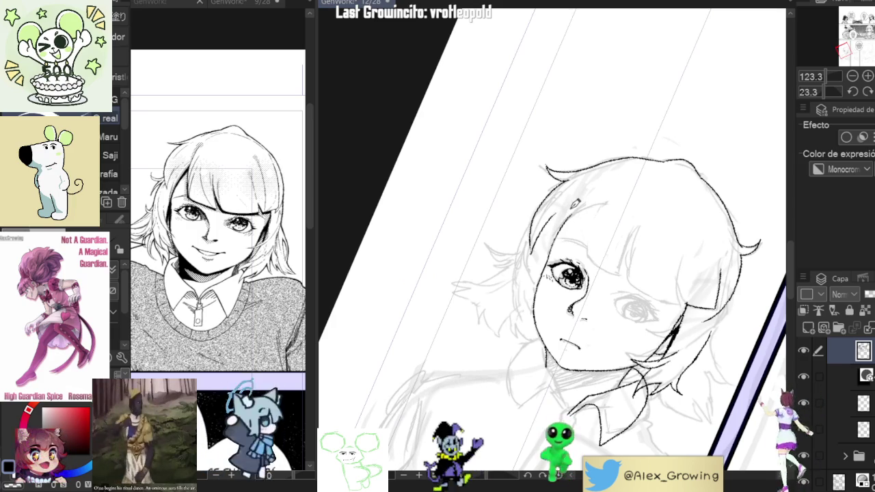
drag(579, 213, 586, 229)
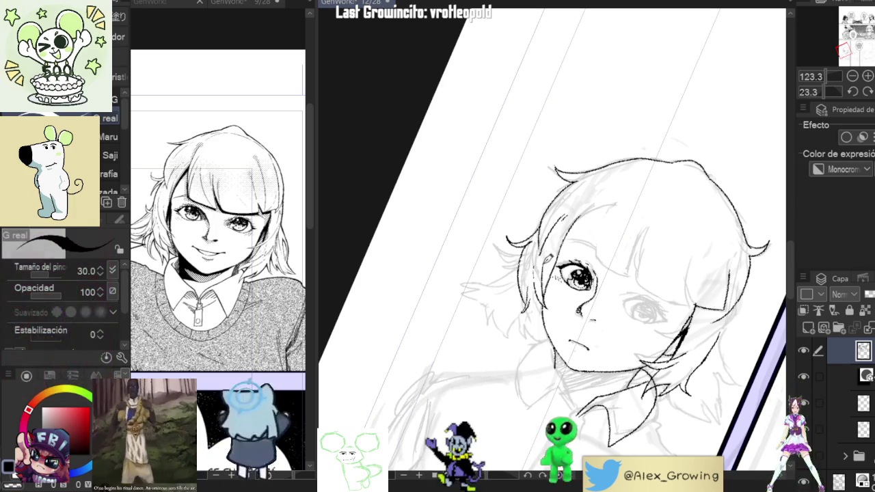
scroll(435, 320, up, 1)
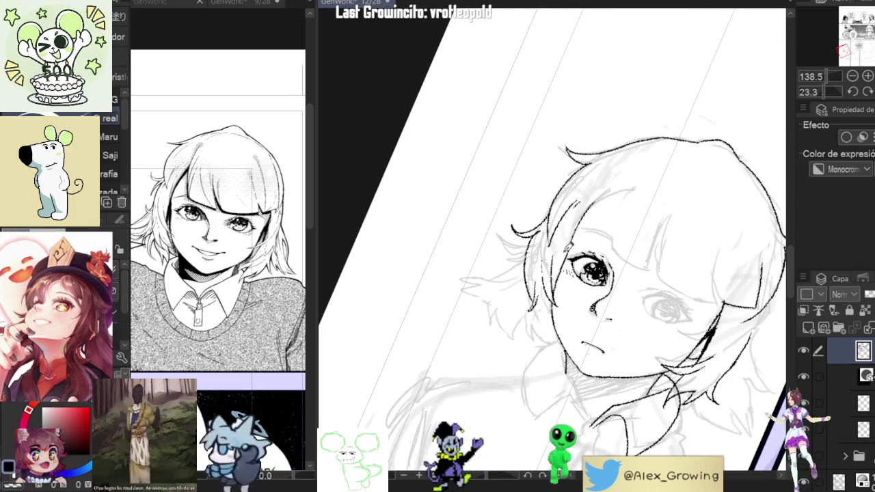
scroll(561, 250, up, 1)
drag(588, 260, 582, 292)
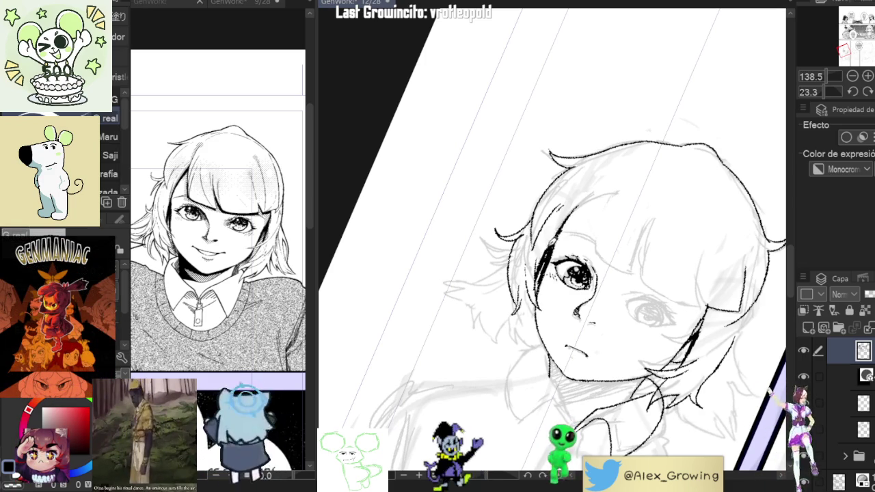
mouse_move(572, 236)
mouse_down()
mouse_move(659, 228)
mouse_move(647, 218)
mouse_up()
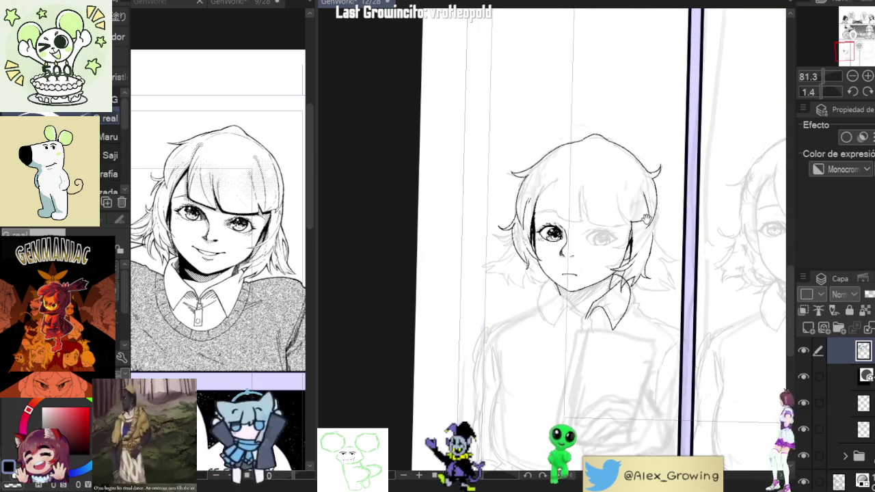
Step: Lasso the inked mouth, resize and reposition it with Transform, confirm, and deselect
drag(647, 218, 645, 216)
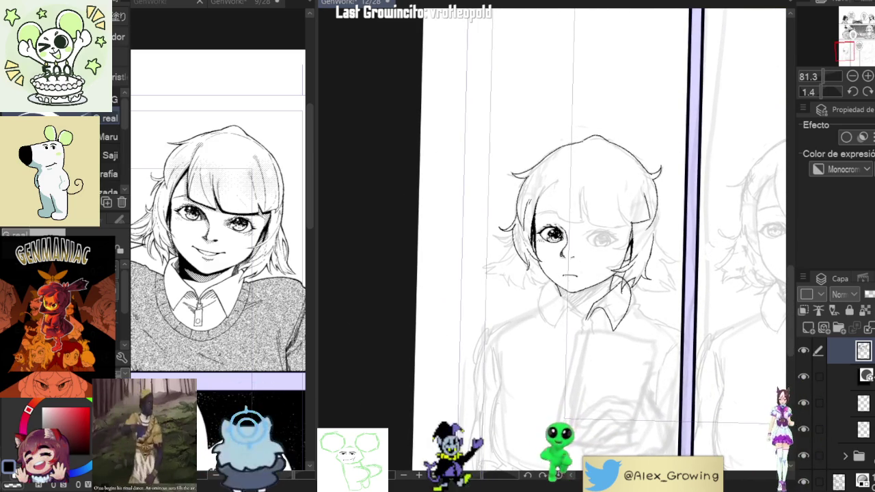
scroll(565, 280, up, 3)
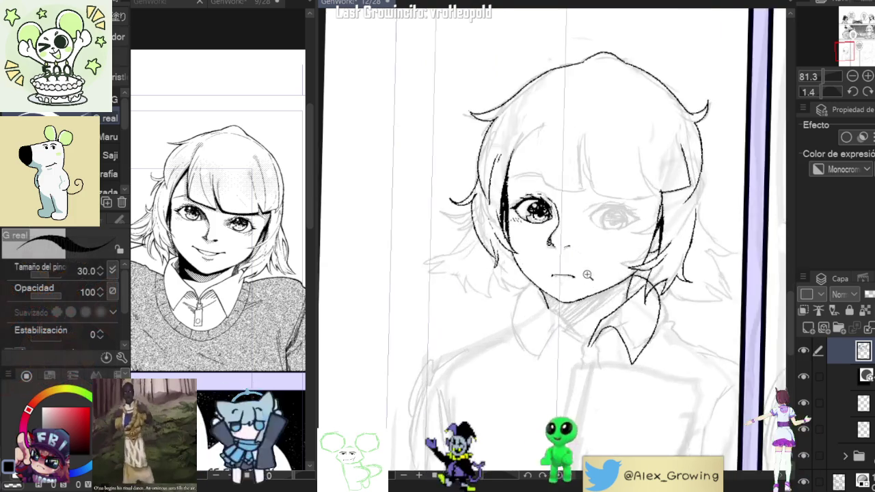
scroll(565, 280, up, 2)
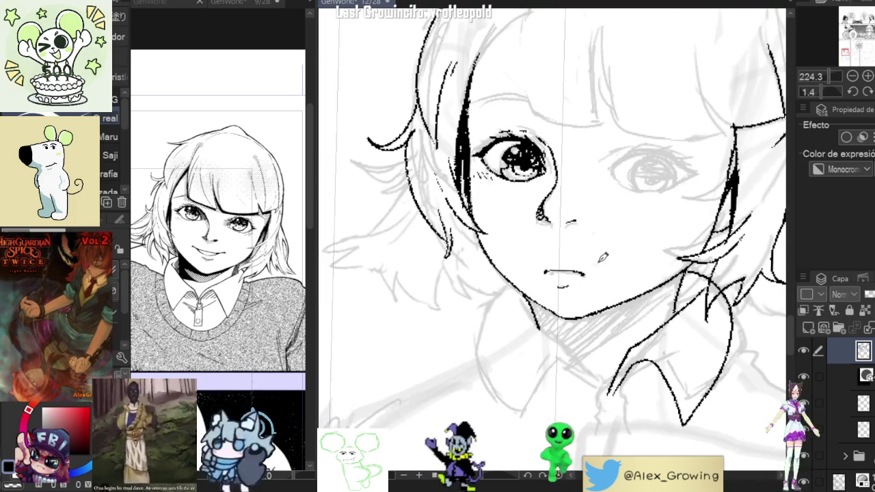
key(m)
drag(592, 260, 596, 263)
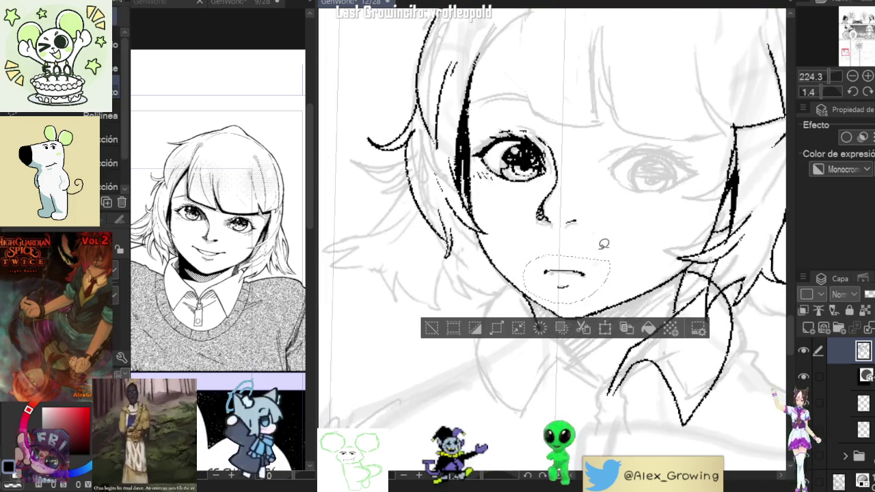
click(602, 328)
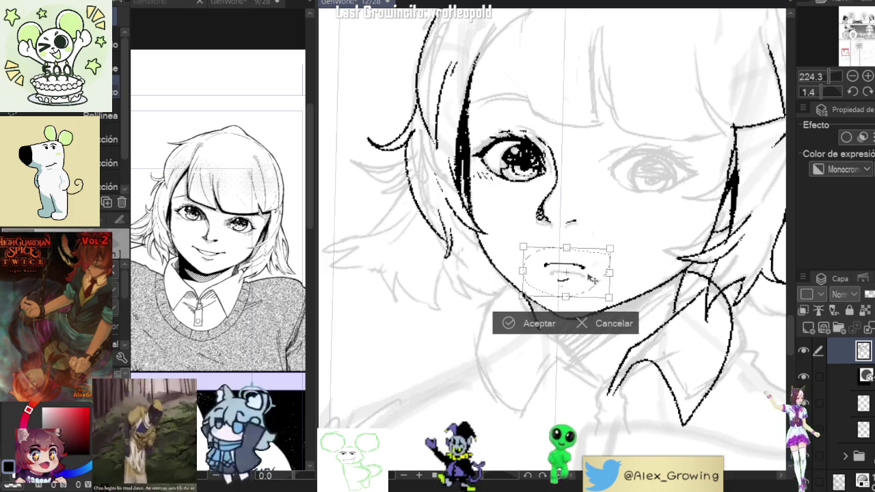
click(541, 324)
key(ctrl+d)
scroll(555, 331, down, 2)
scroll(555, 331, down, 1)
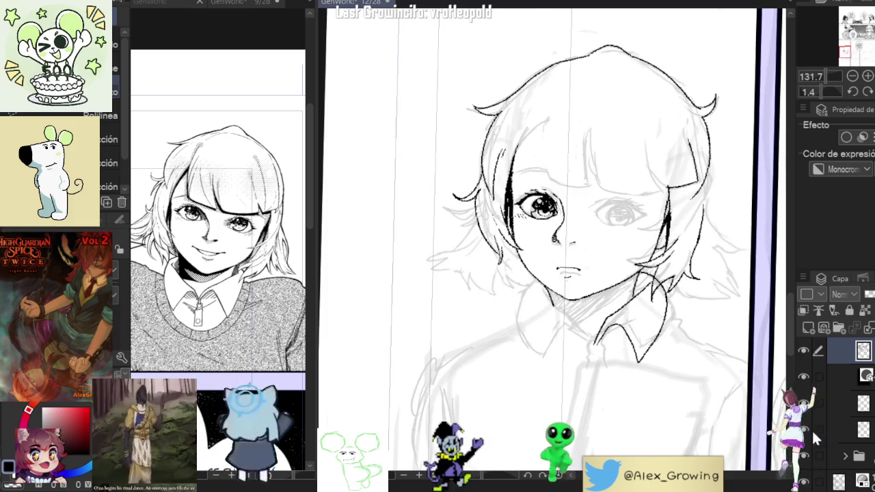
scroll(659, 257, down, 2)
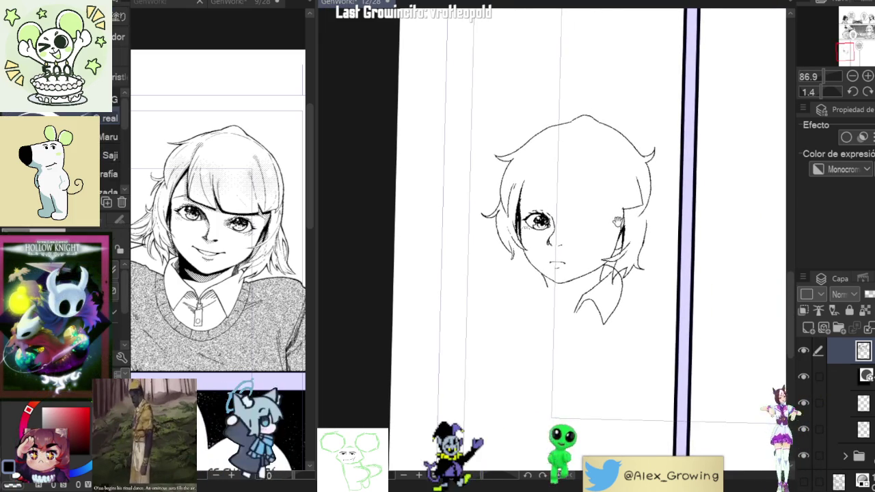
Step: Pan and rotate the canvas into a close-up of the girl's left eye
drag(580, 214, 574, 235)
scroll(592, 232, up, 4)
mouse_move(593, 187)
mouse_down()
mouse_move(641, 223)
mouse_move(471, 255)
mouse_move(582, 236)
mouse_up()
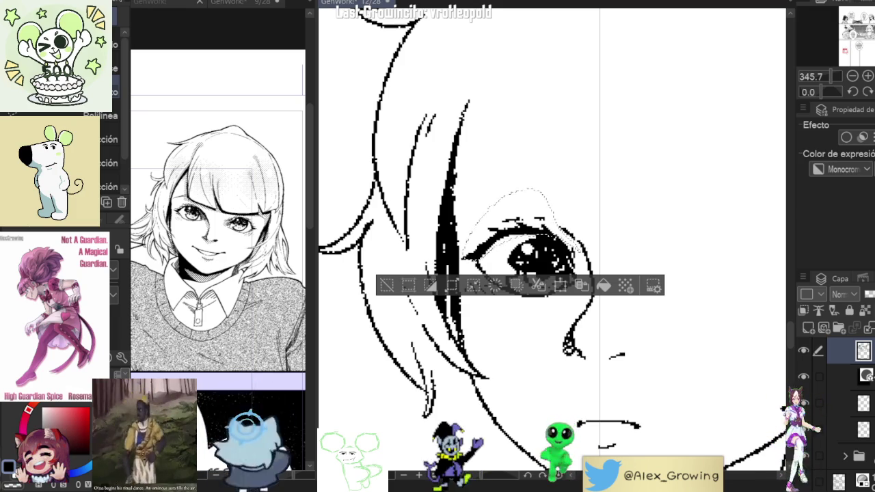
Step: Resize the selected upper eye area with Transform, confirm it, and deselect
key(ctrl+minus)
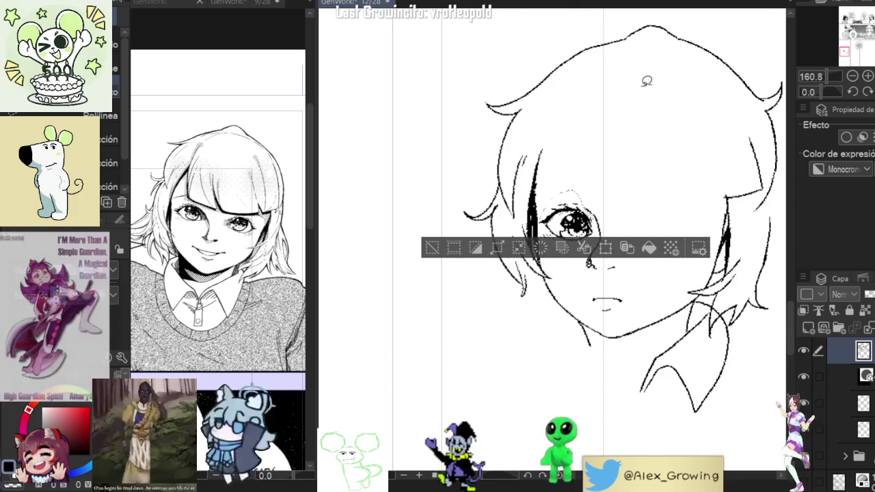
scroll(637, 180, up, 5)
click(596, 292)
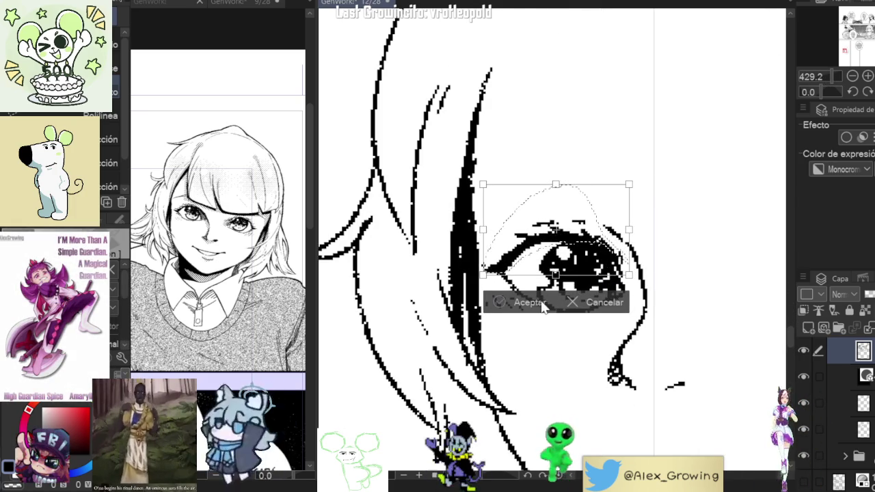
click(605, 303)
scroll(568, 281, down, 5)
scroll(568, 280, down, 5)
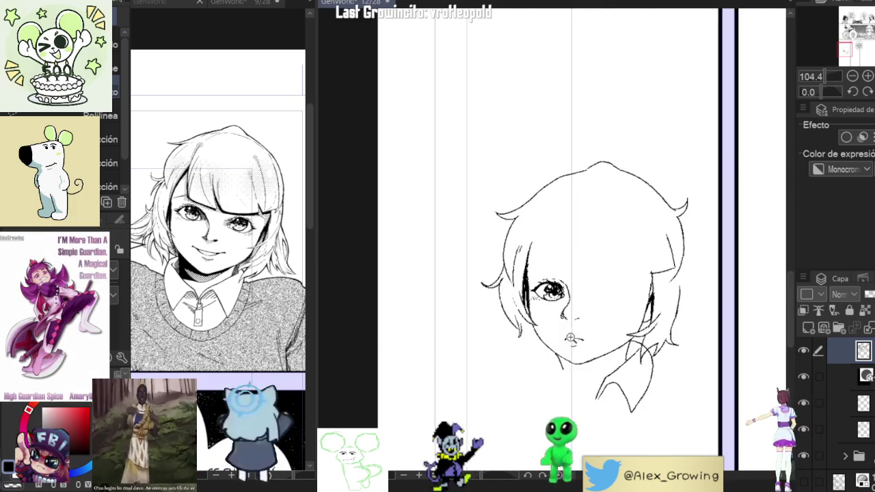
scroll(581, 260, down, 2)
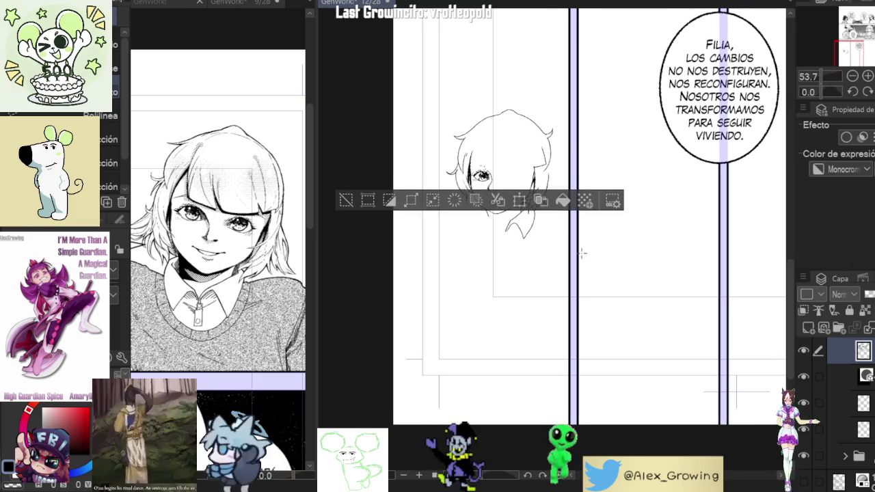
key(ctrl+d)
scroll(504, 210, up, 3)
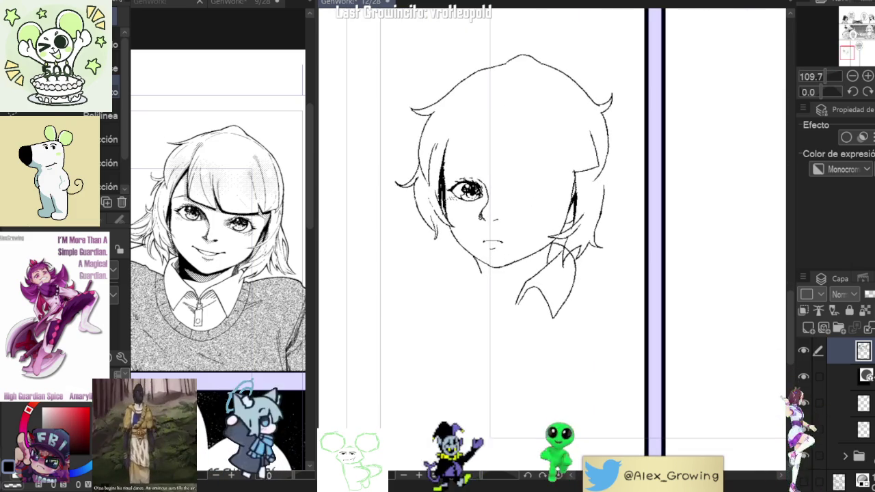
scroll(467, 191, up, 4)
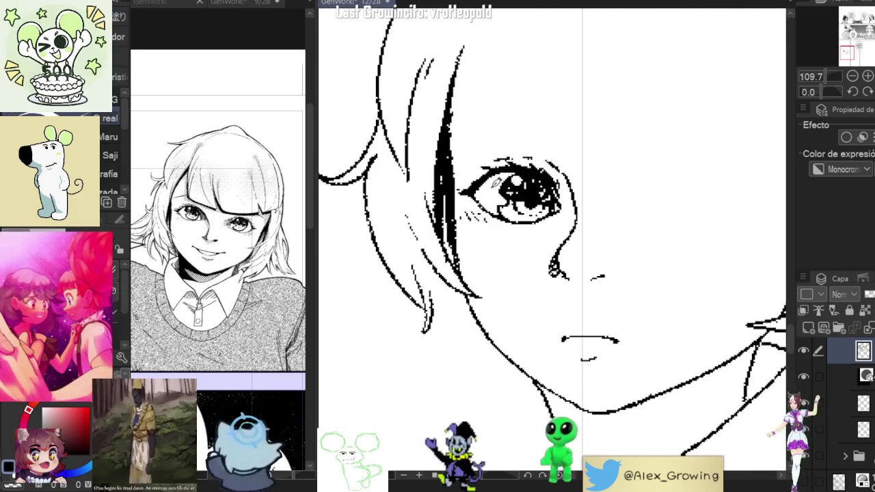
scroll(421, 253, down, 3)
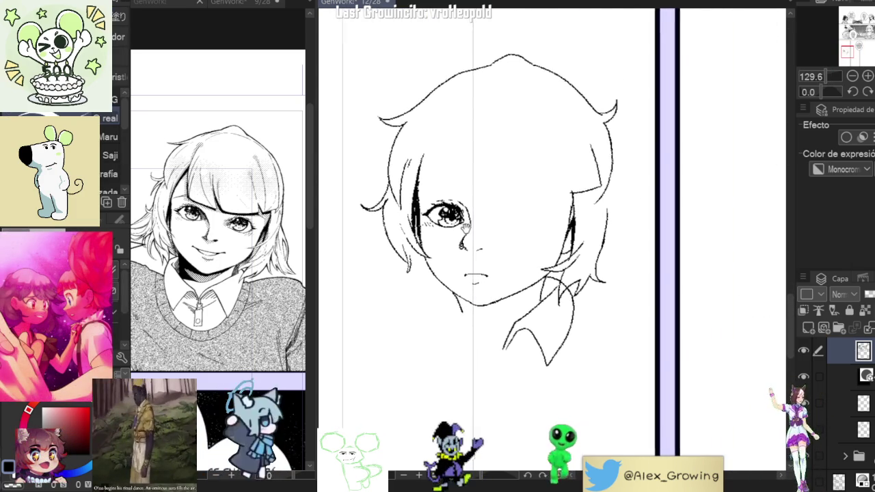
scroll(494, 215, down, 2)
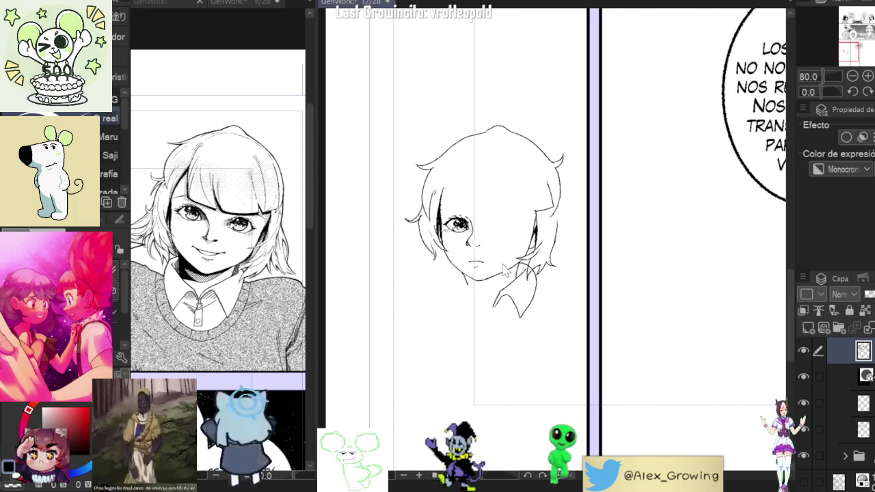
scroll(506, 238, down, 3)
scroll(465, 272, up, 3)
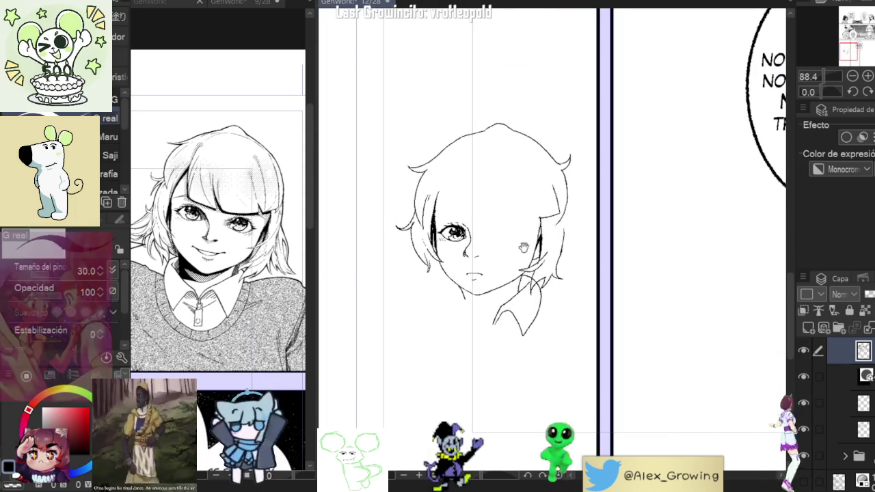
Step: Show the rough sketch and ink the right eye's upper lid, inner corner and grey iris
scroll(506, 243, up, 1)
scroll(506, 243, up, 2)
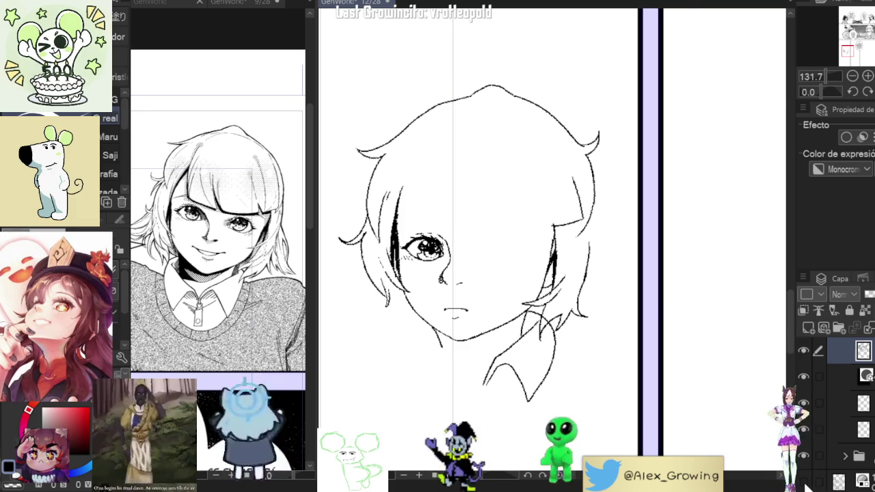
click(803, 429)
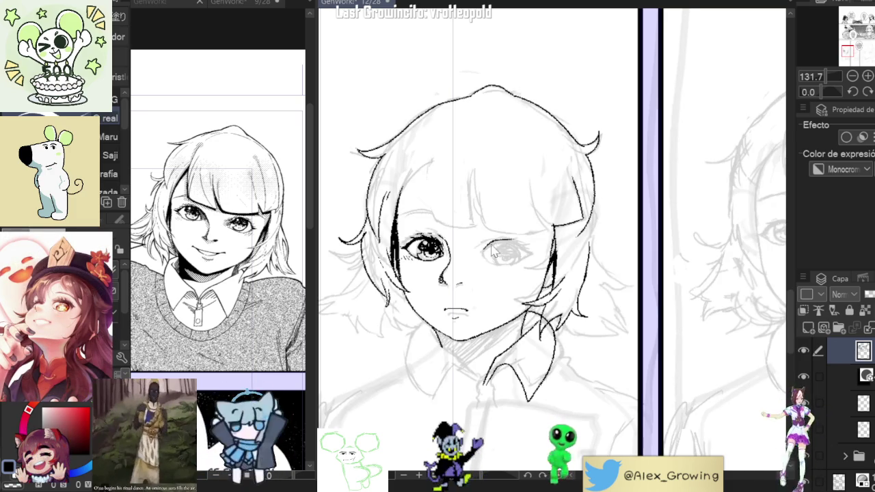
scroll(505, 234, up, 3)
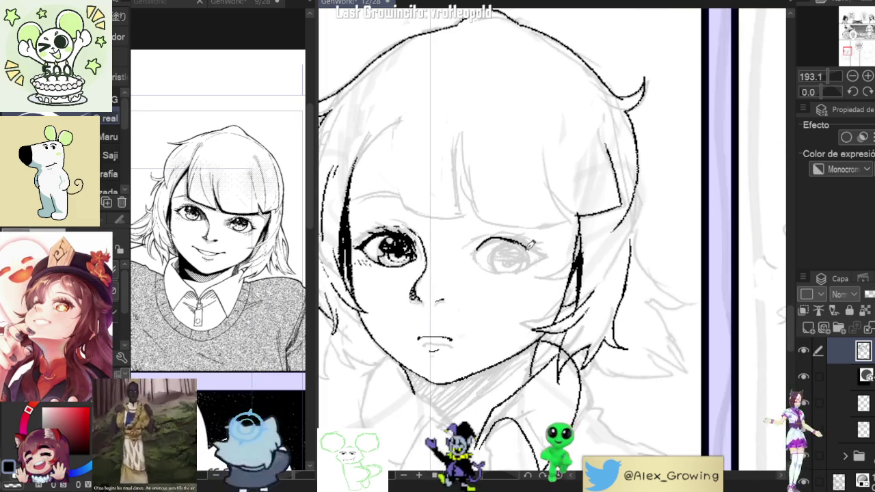
drag(509, 241, 537, 250)
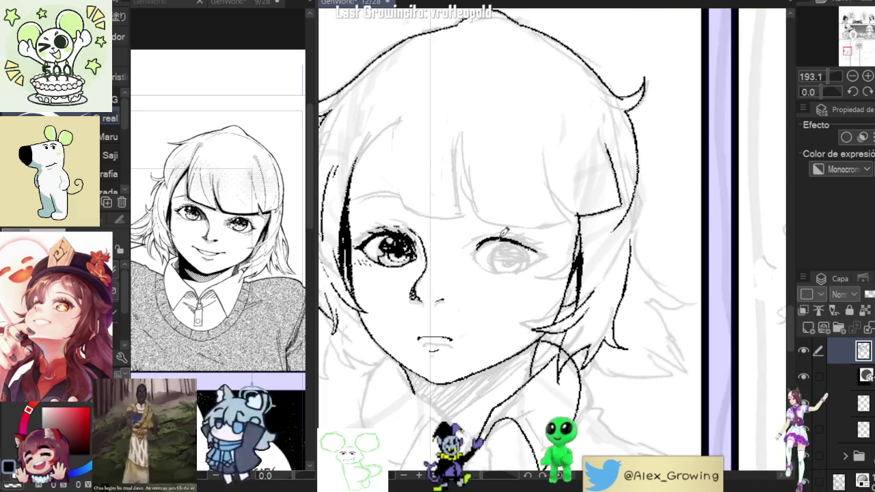
drag(480, 245, 476, 258)
drag(496, 263, 519, 264)
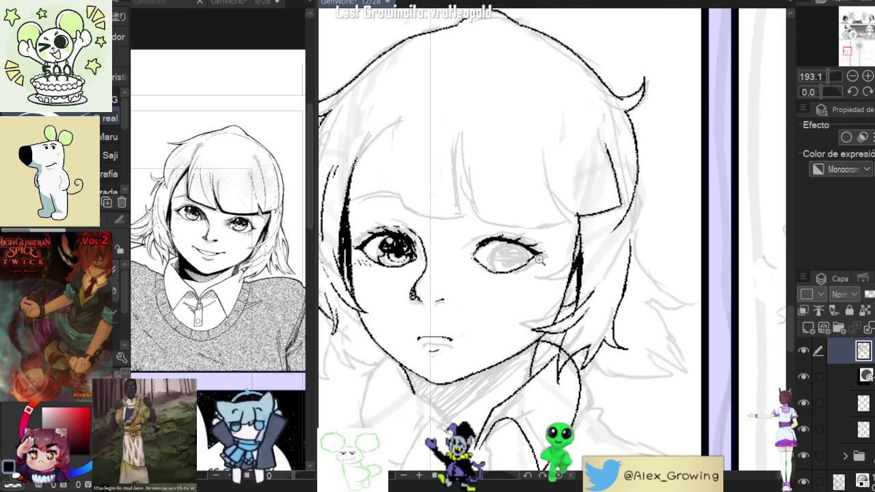
Step: Hatch short diagonal marks below and beside the right eye
scroll(509, 240, down, 3)
scroll(510, 239, up, 4)
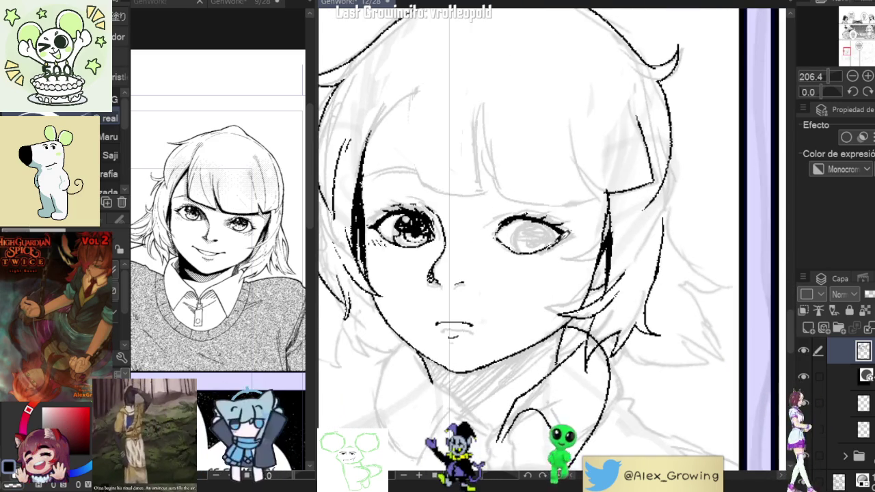
drag(555, 252, 569, 239)
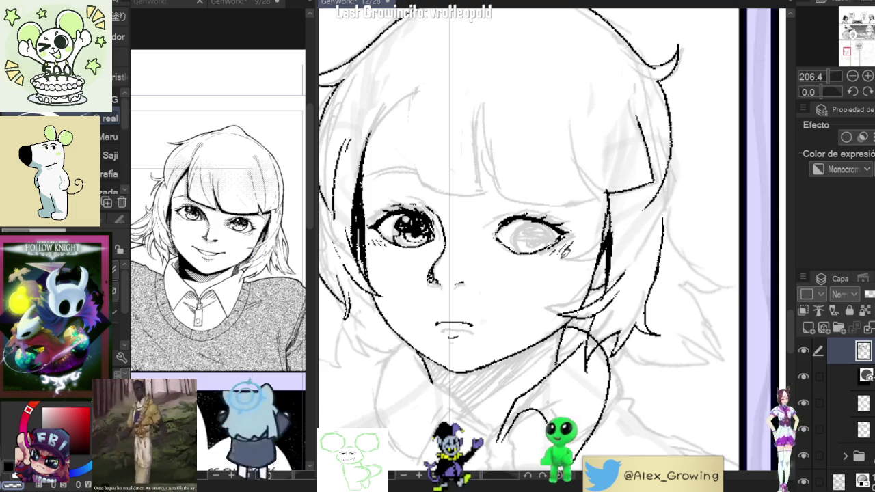
drag(564, 252, 572, 245)
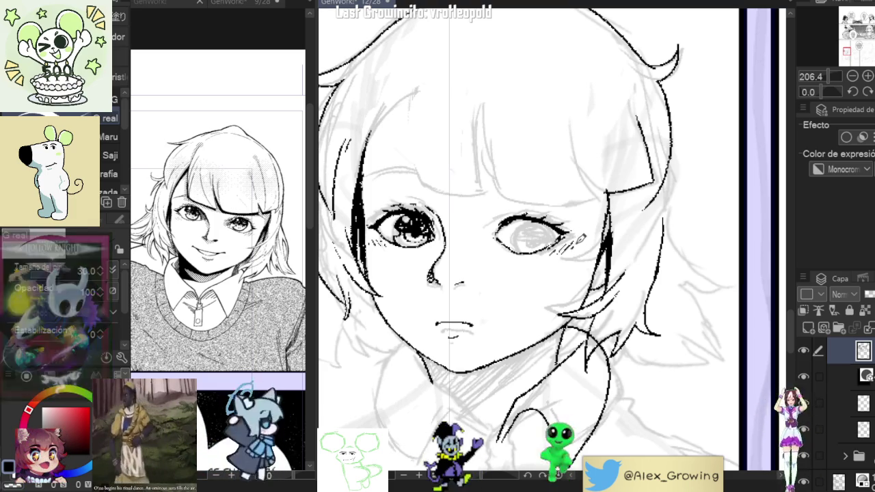
drag(589, 235, 575, 241)
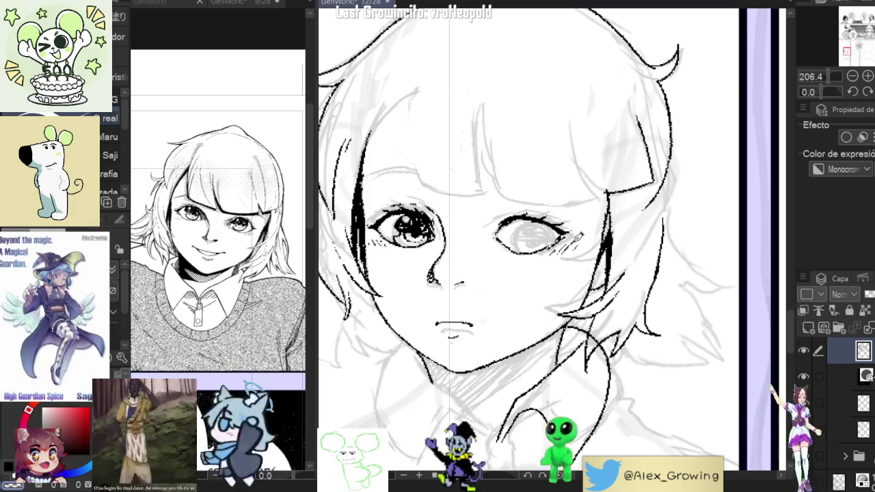
scroll(592, 222, down, 1)
scroll(568, 267, down, 1)
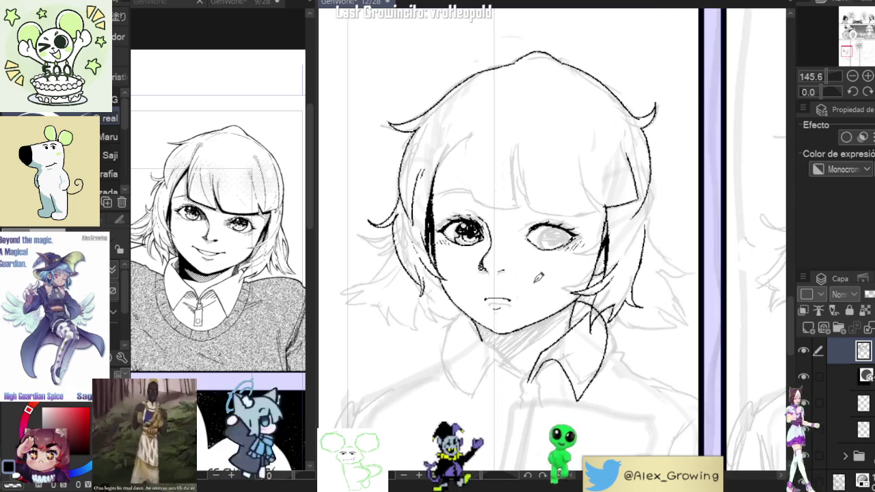
Step: Zoom in on the right eye, draw fine lashes along its upper lid, then reset the view
scroll(437, 239, up, 3)
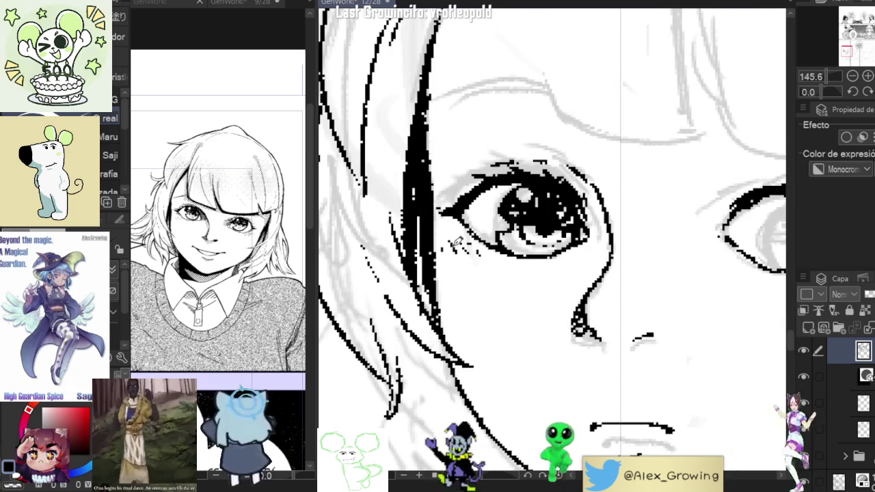
scroll(469, 260, down, 4)
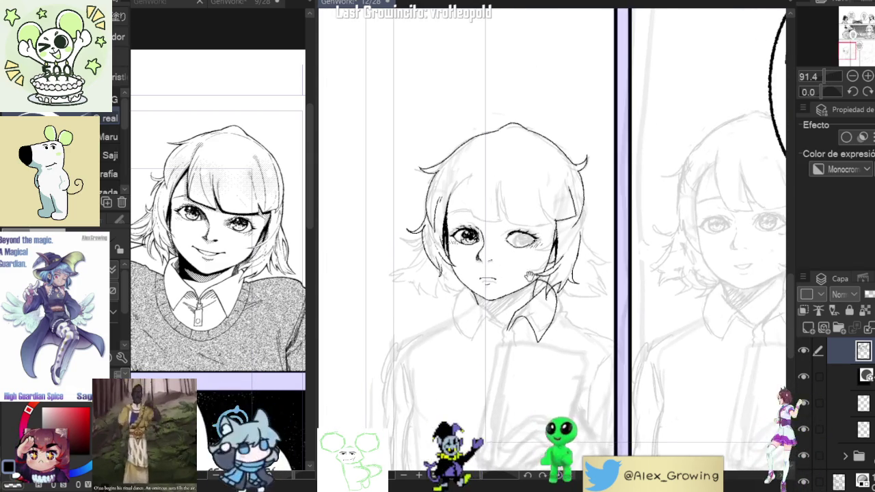
scroll(509, 273, up, 1)
scroll(504, 284, up, 1)
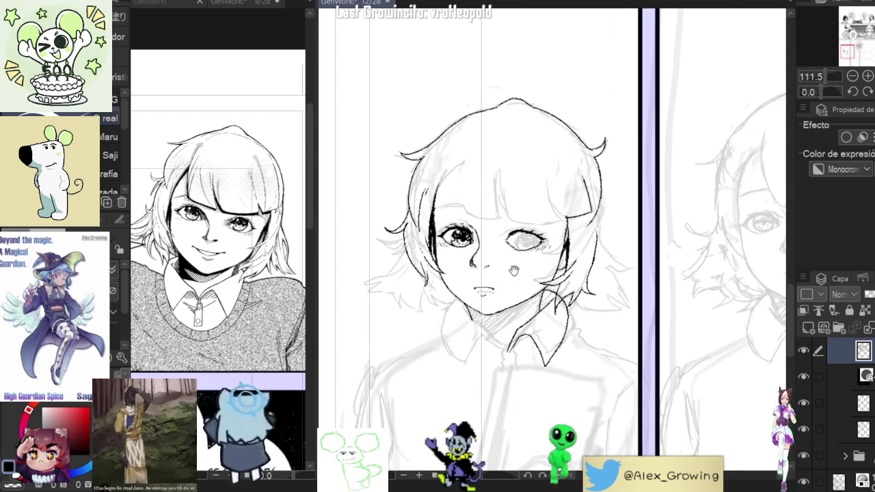
scroll(505, 266, up, 1)
scroll(505, 250, up, 1)
mouse_move(499, 237)
mouse_down()
mouse_move(547, 223)
mouse_move(534, 234)
mouse_move(582, 198)
mouse_up()
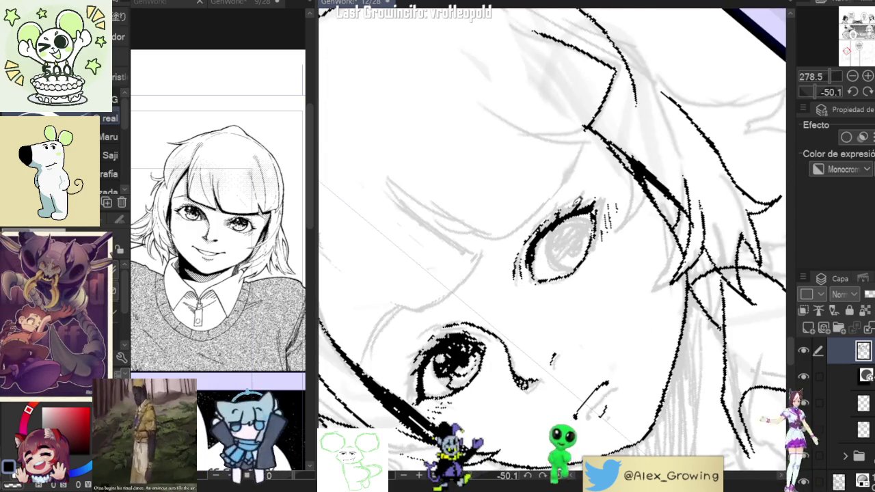
key(ctrl+0)
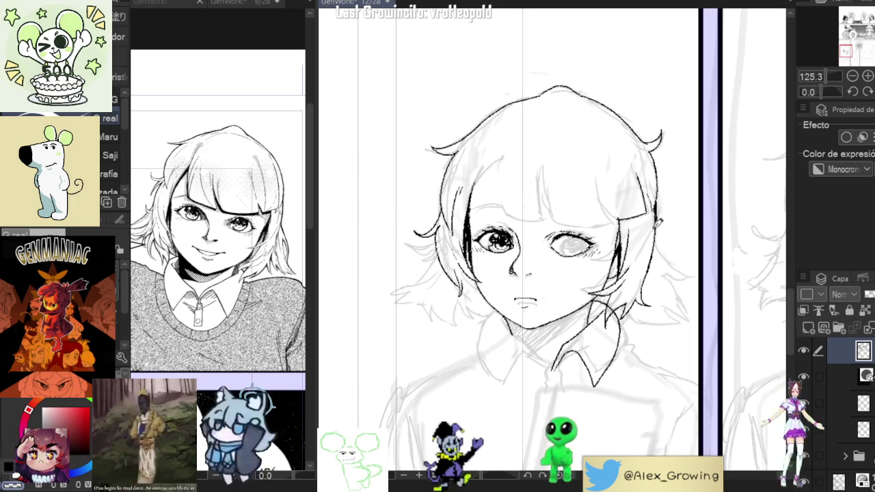
scroll(658, 205, down, 1)
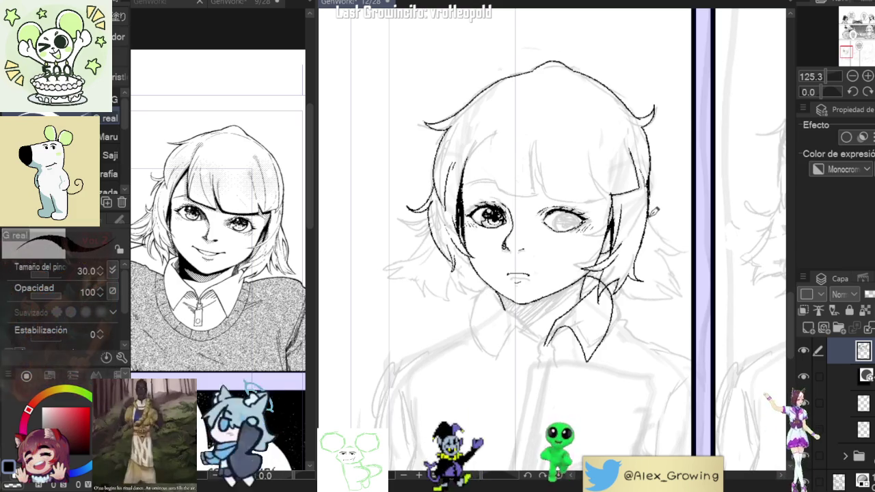
drag(686, 244, 670, 208)
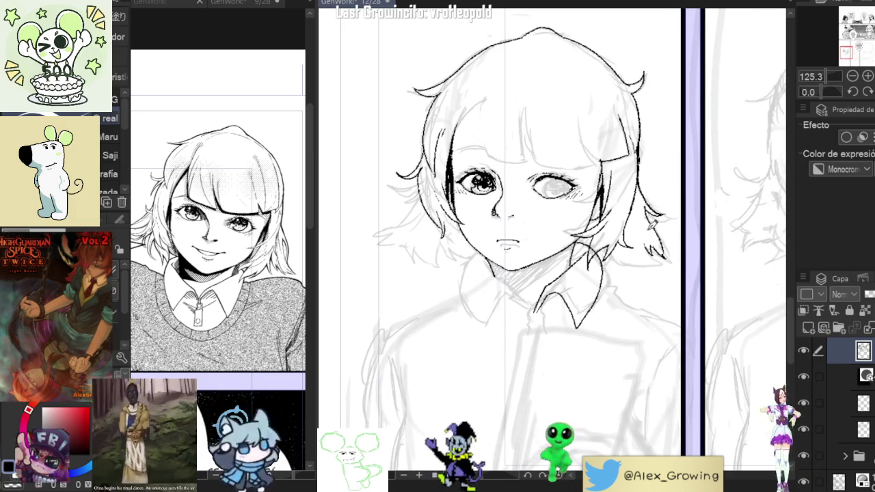
mouse_move(655, 244)
mouse_down()
mouse_move(666, 265)
mouse_move(620, 268)
mouse_up()
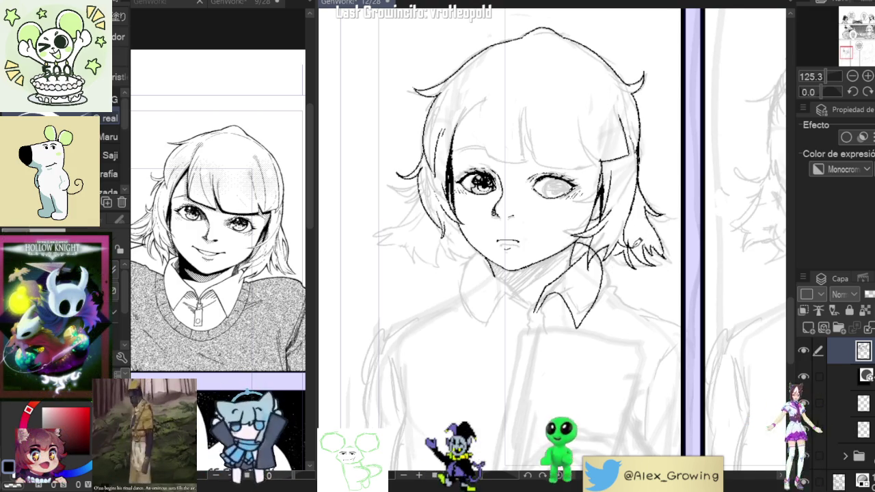
scroll(662, 239, down, 3)
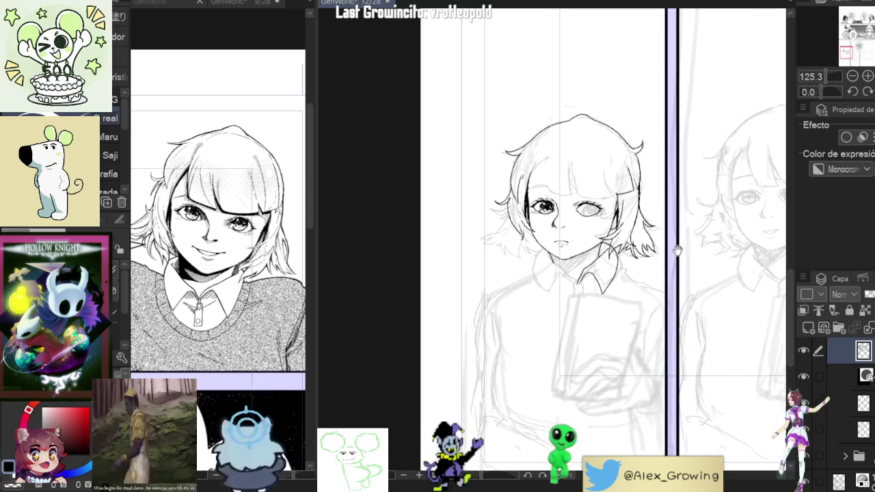
scroll(686, 235, down, 3)
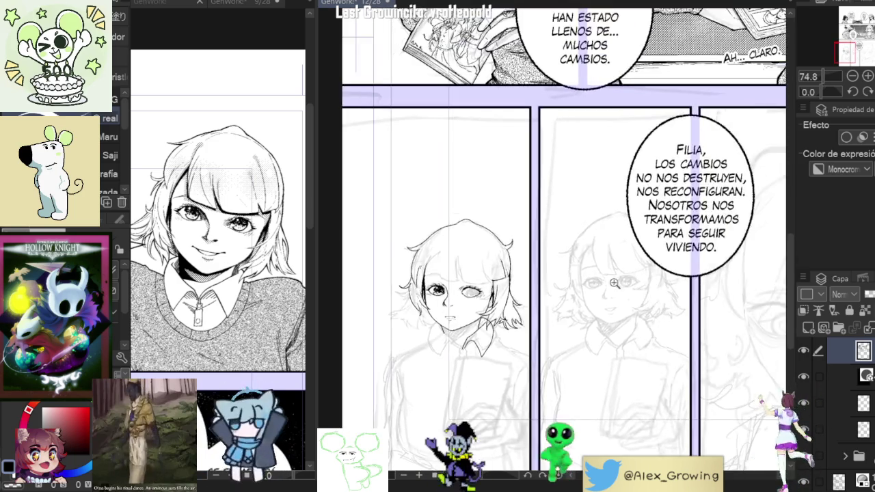
drag(686, 235, 634, 290)
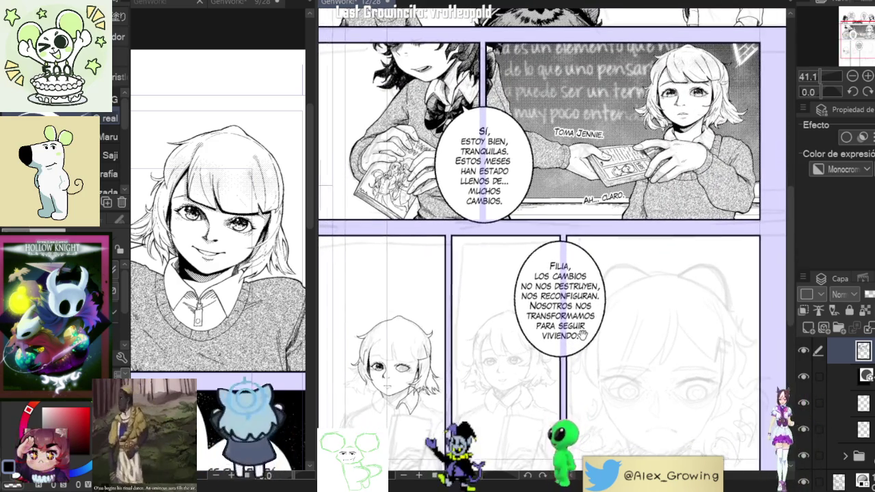
mouse_move(573, 350)
mouse_down()
mouse_move(589, 326)
mouse_move(581, 273)
mouse_up()
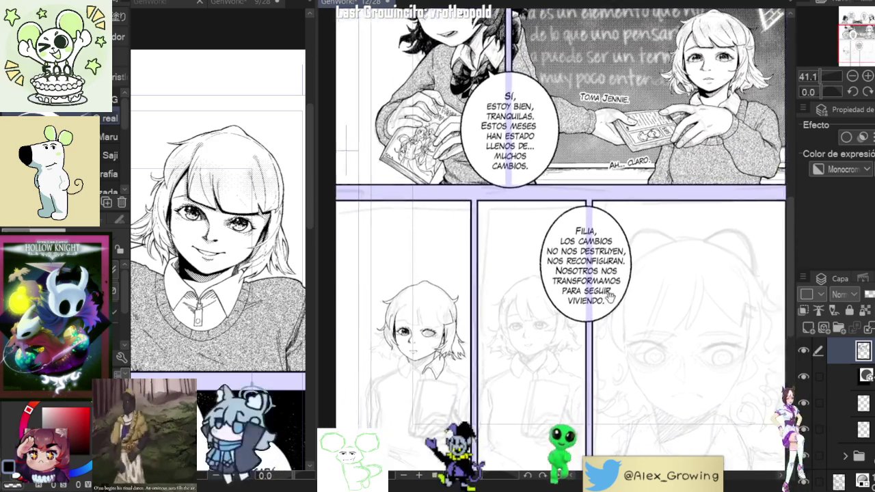
scroll(517, 294, up, 5)
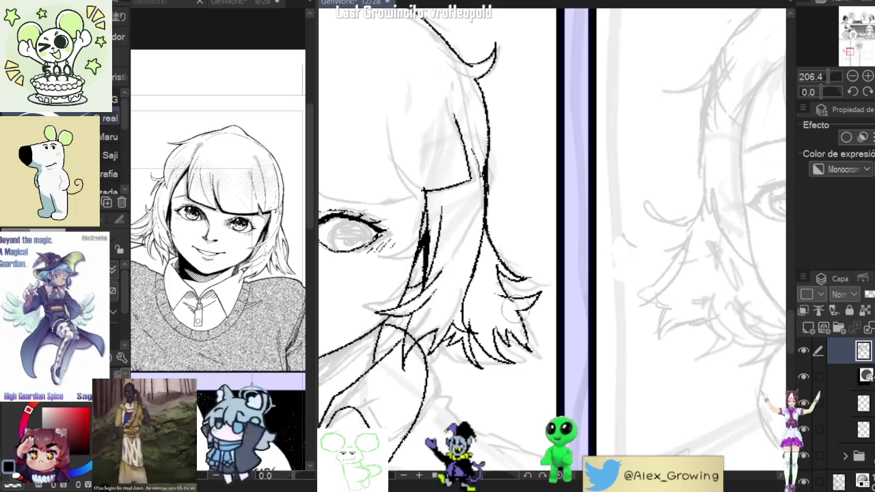
scroll(504, 301, down, 3)
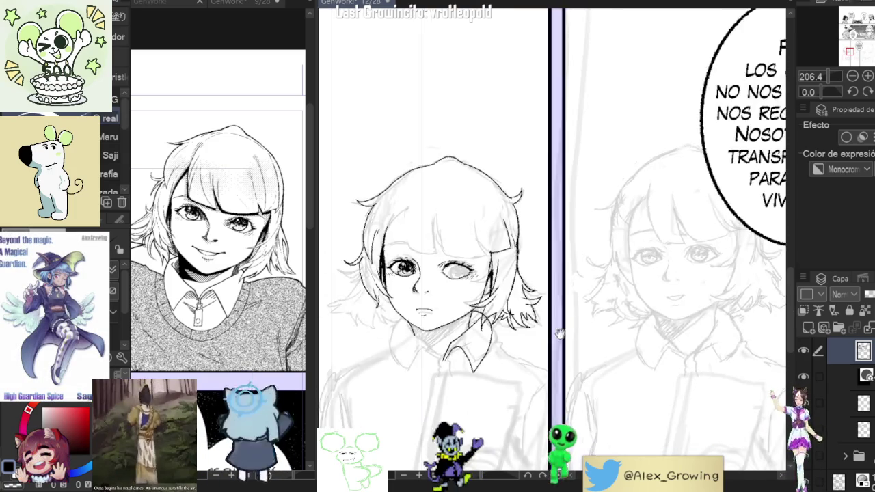
scroll(506, 321, down, 3)
scroll(509, 352, up, 2)
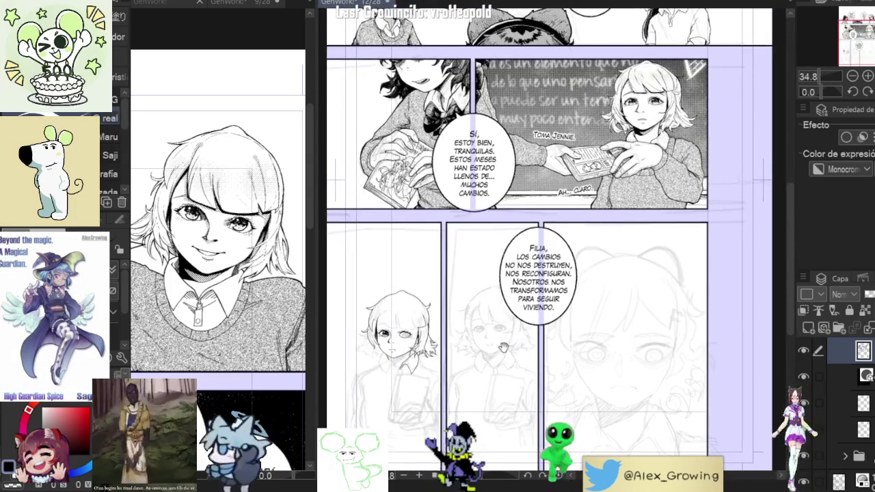
scroll(510, 353, up, 5)
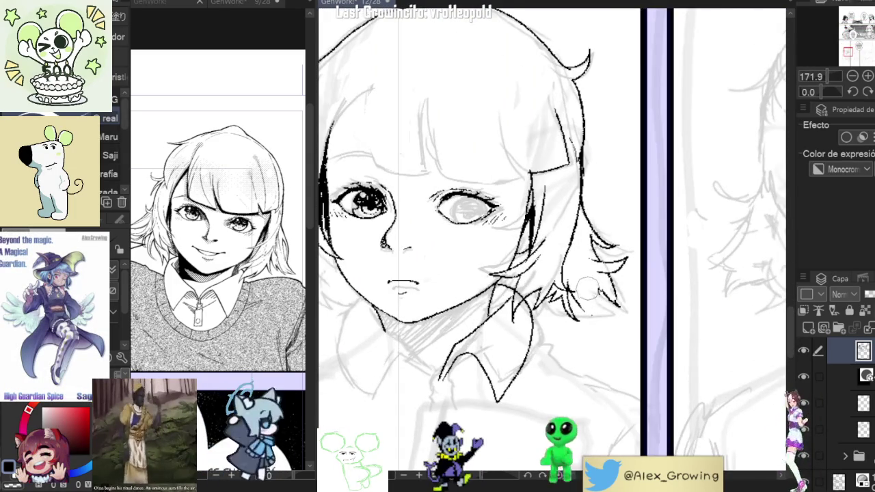
Step: Add a curling strand at the hair's right edge and short strands along the lower left hair
mouse_move(615, 266)
mouse_down()
mouse_move(632, 298)
mouse_move(619, 316)
mouse_move(581, 316)
mouse_up()
scroll(624, 289, down, 5)
scroll(624, 289, up, 5)
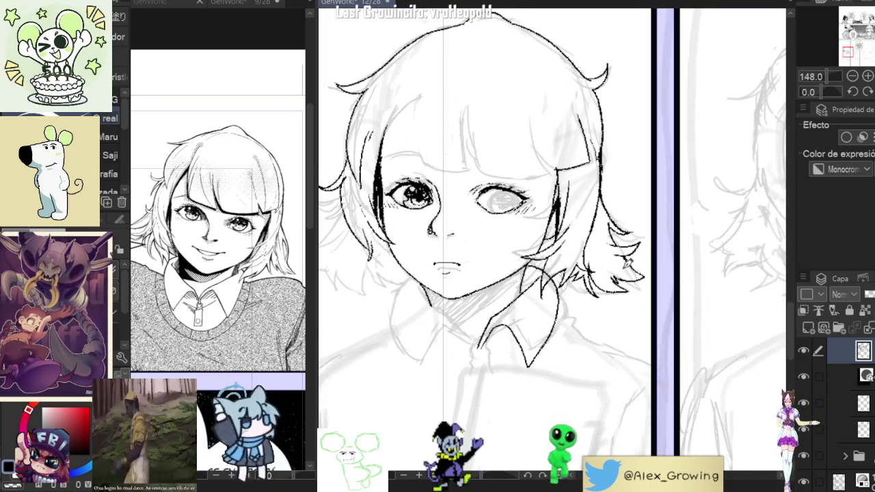
scroll(628, 260, down, 3)
scroll(628, 260, down, 2)
scroll(627, 260, up, 3)
scroll(627, 260, up, 1)
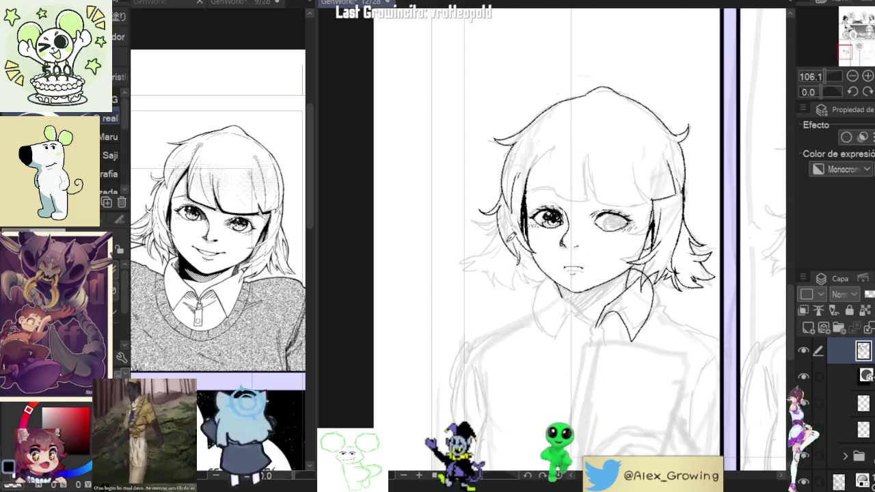
mouse_move(480, 252)
mouse_down()
mouse_move(461, 265)
mouse_move(472, 278)
mouse_up()
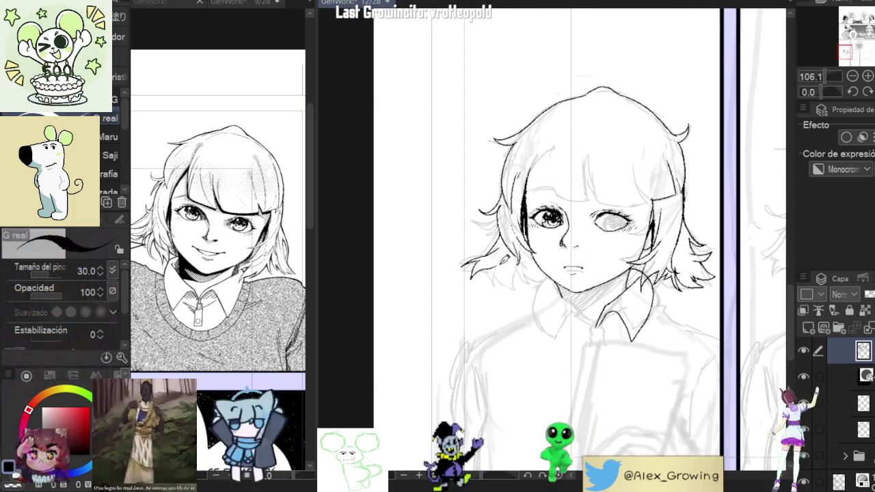
mouse_move(511, 264)
mouse_down()
mouse_move(500, 289)
mouse_move(514, 293)
mouse_up()
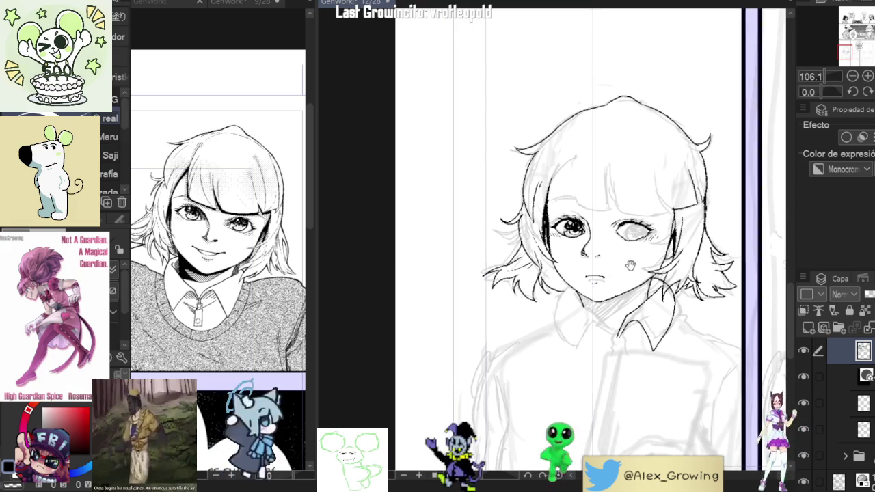
drag(619, 257, 602, 300)
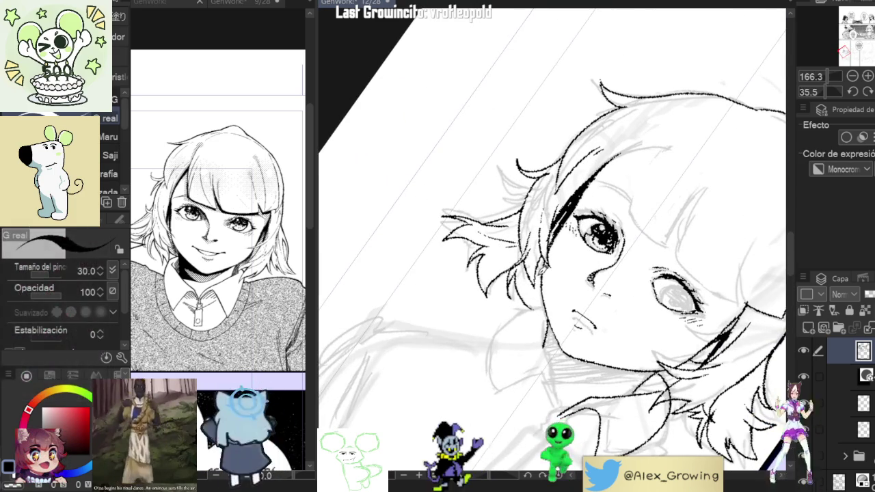
scroll(548, 273, down, 2)
scroll(547, 284, down, 3)
mouse_move(547, 285)
mouse_down()
mouse_move(663, 271)
mouse_move(684, 240)
mouse_up()
key(ctrl+alt+0)
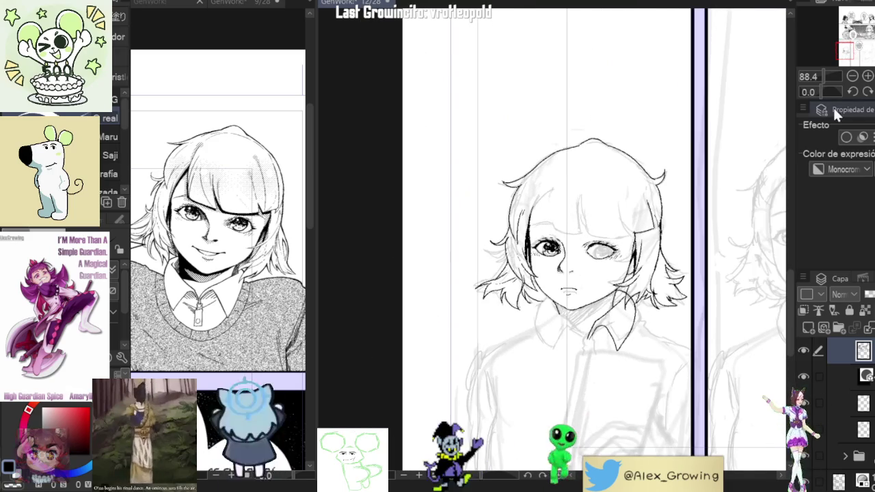
scroll(511, 235, up, 5)
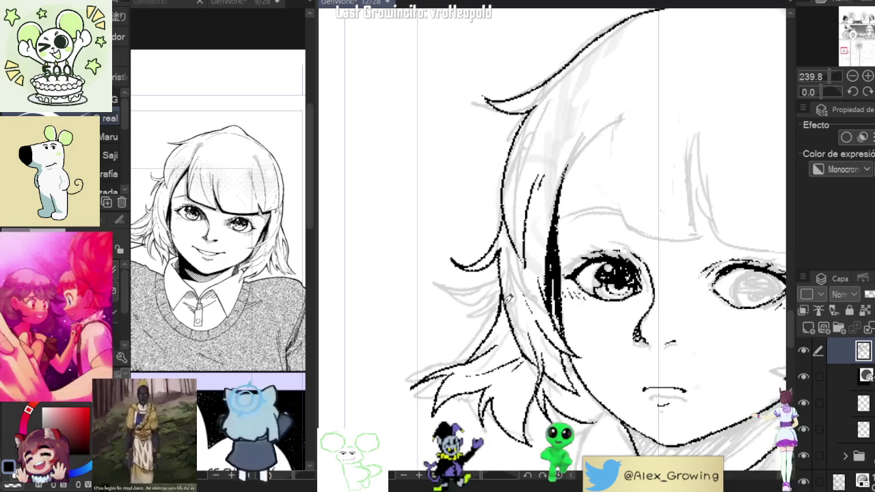
scroll(515, 254, down, 3)
scroll(523, 266, down, 1)
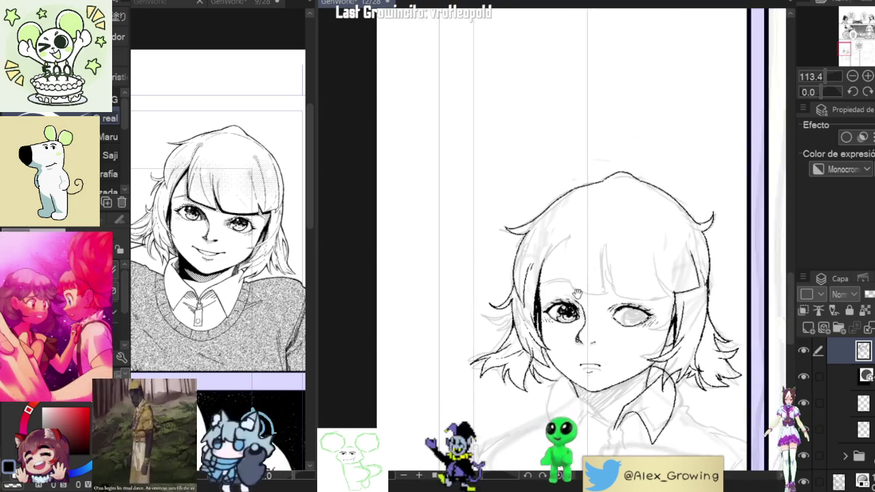
scroll(531, 281, up, 3)
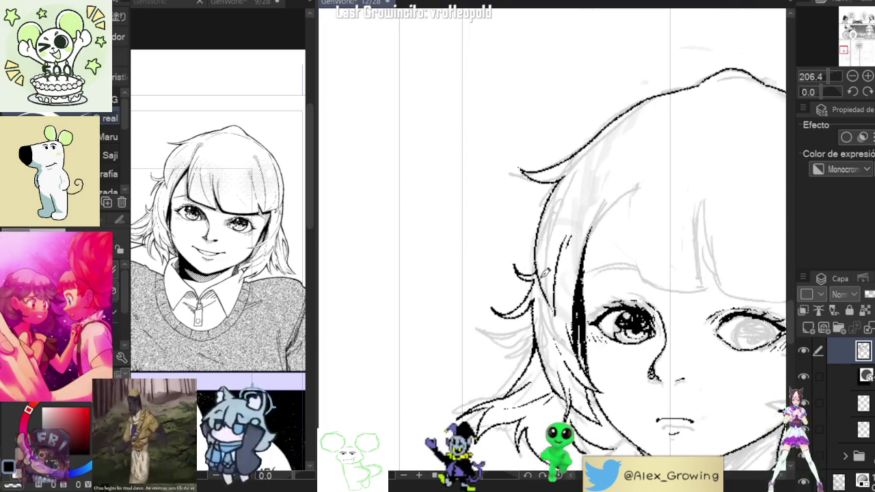
scroll(551, 285, down, 3)
drag(554, 285, 617, 253)
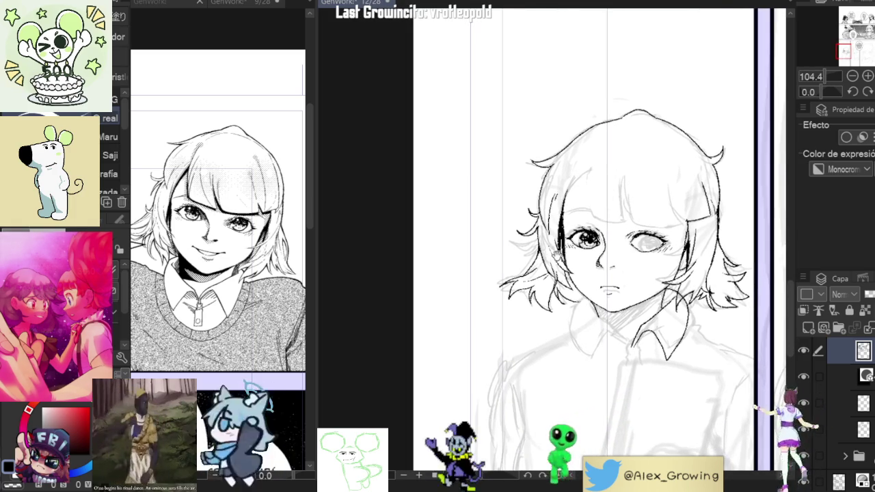
scroll(541, 266, up, 3)
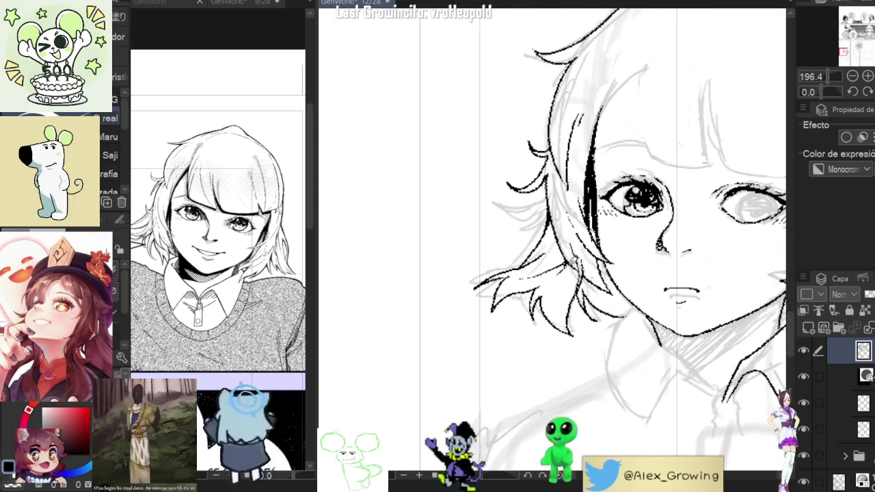
drag(562, 270, 526, 255)
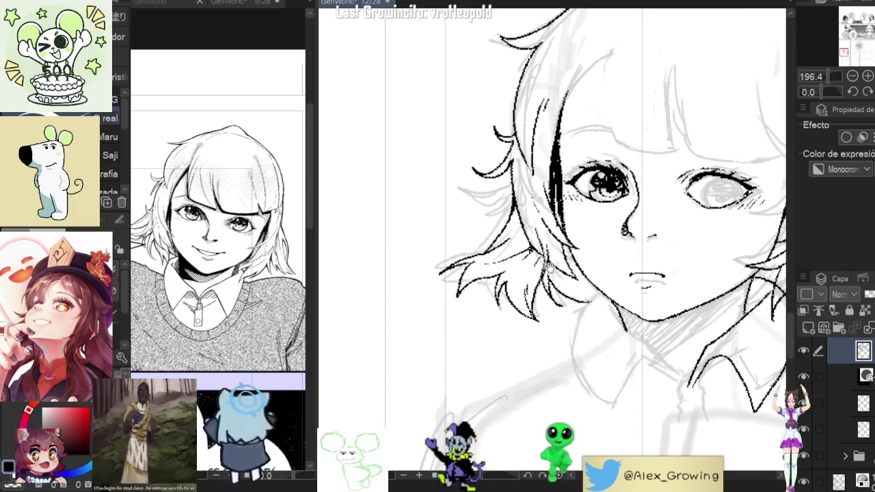
scroll(545, 260, down, 3)
scroll(510, 228, up, 4)
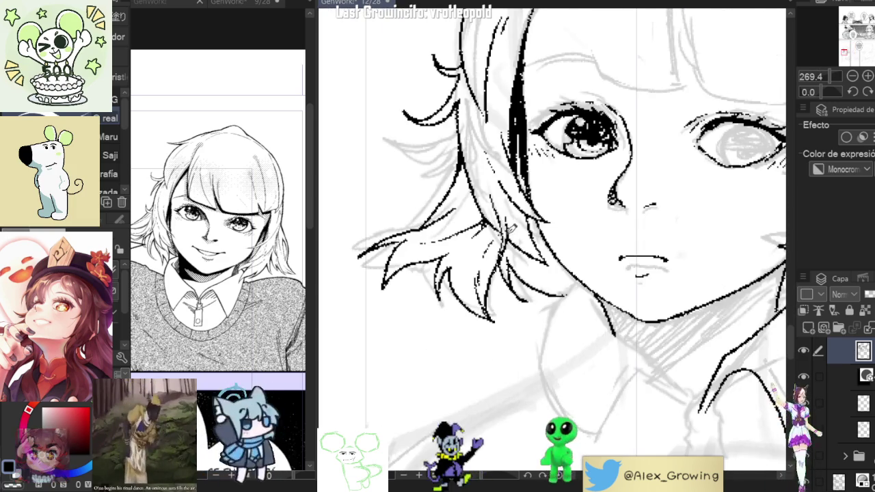
scroll(509, 228, down, 4)
scroll(599, 253, up, 1)
scroll(598, 253, up, 1)
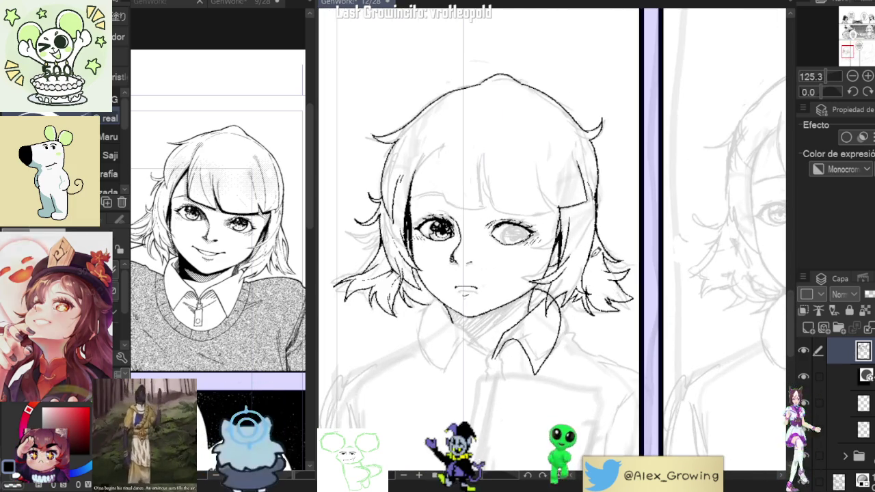
drag(685, 307, 507, 383)
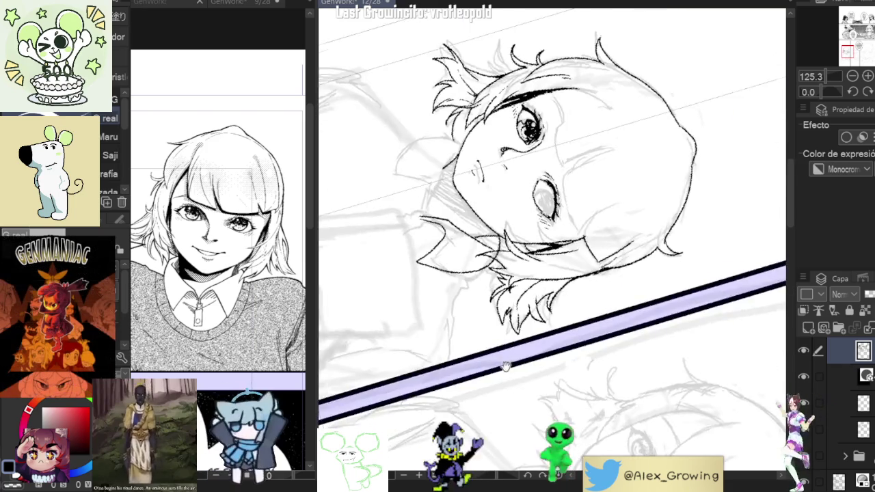
scroll(502, 320, up, 3)
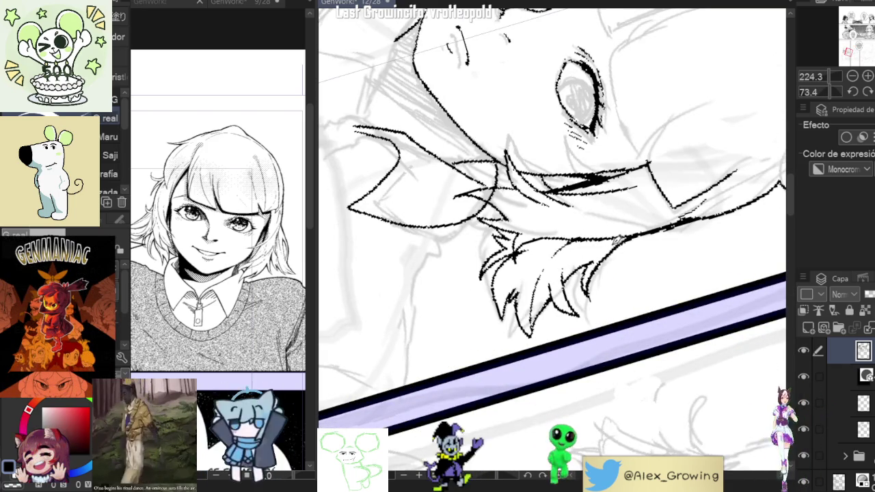
mouse_move(619, 262)
mouse_down()
mouse_move(580, 271)
mouse_move(646, 302)
mouse_up()
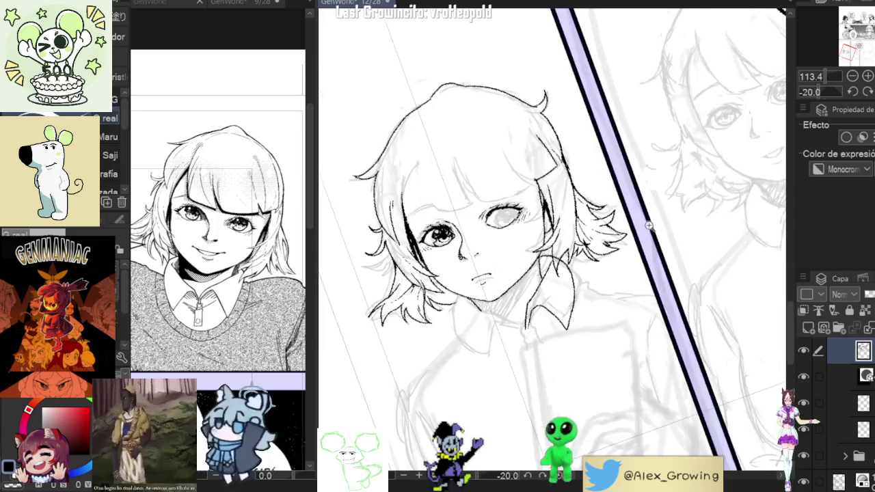
drag(615, 275, 588, 286)
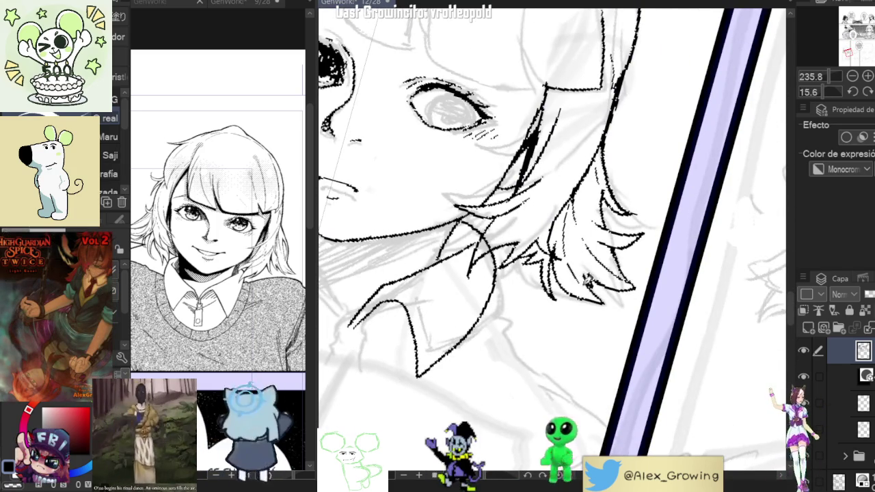
mouse_move(581, 274)
mouse_down()
mouse_move(654, 303)
mouse_move(699, 219)
mouse_up()
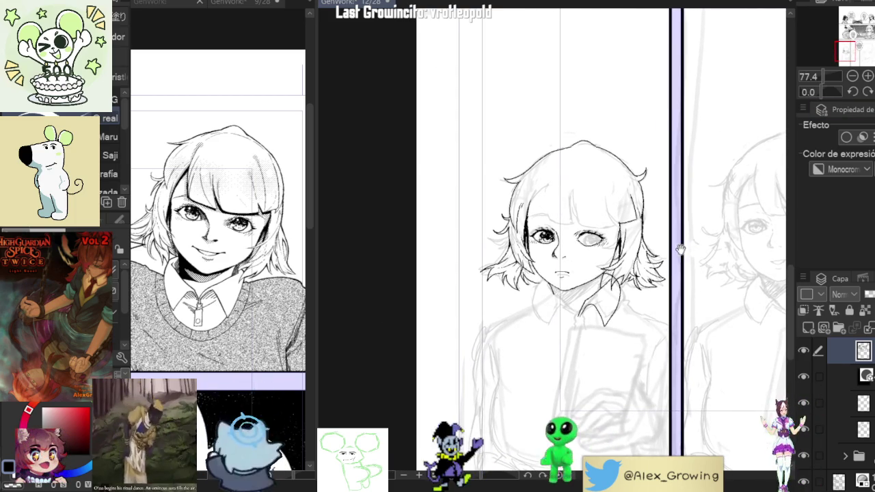
Step: Erase stray strands on the left side of the hair
scroll(501, 261, up, 1)
scroll(506, 273, up, 1)
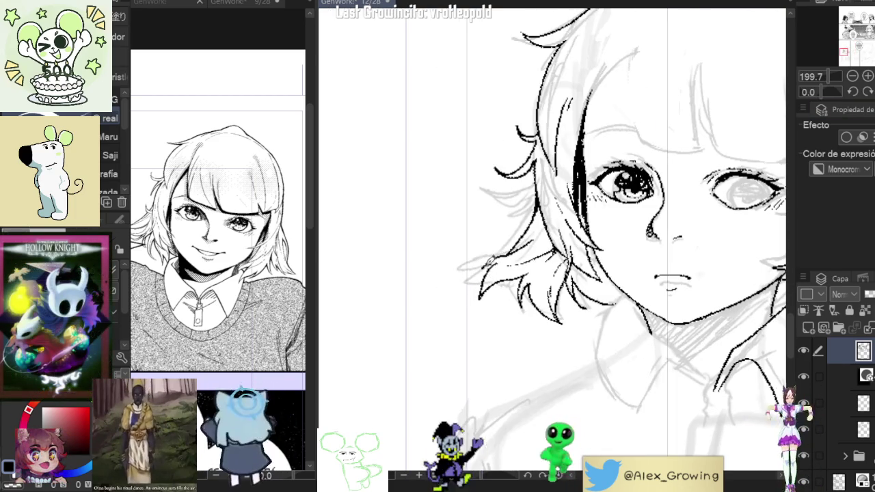
mouse_move(488, 263)
mouse_down()
mouse_move(490, 277)
mouse_move(503, 274)
mouse_move(506, 256)
mouse_up()
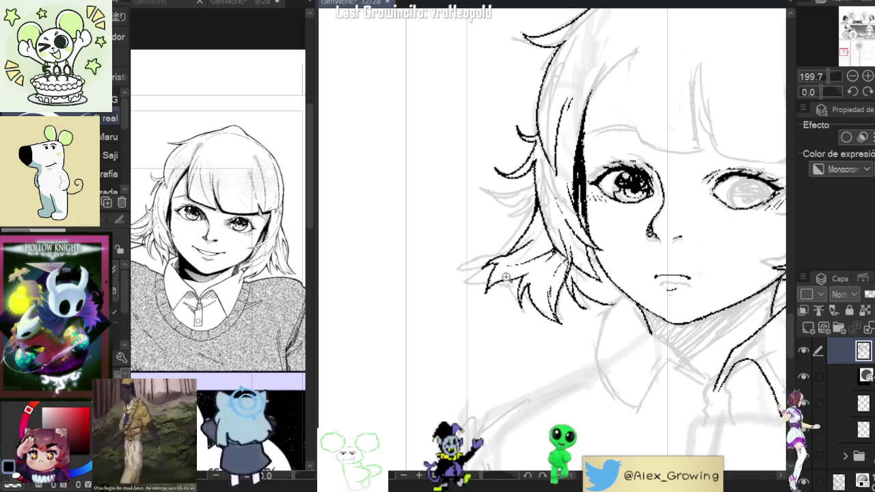
scroll(513, 270, down, 5)
scroll(450, 286, up, 1)
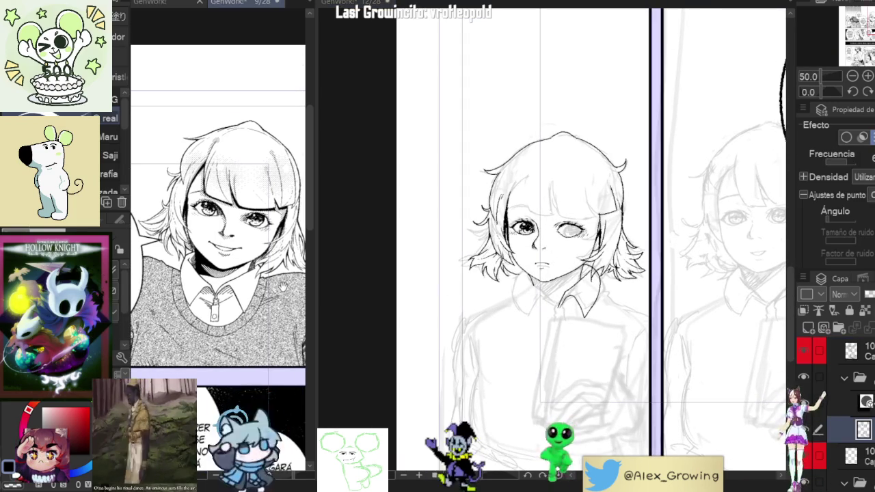
scroll(284, 286, down, 2)
scroll(608, 291, down, 2)
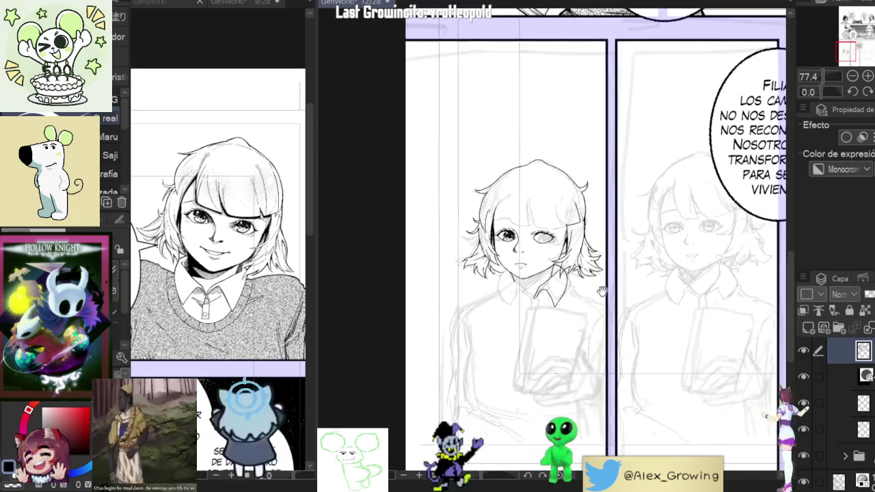
scroll(607, 290, down, 2)
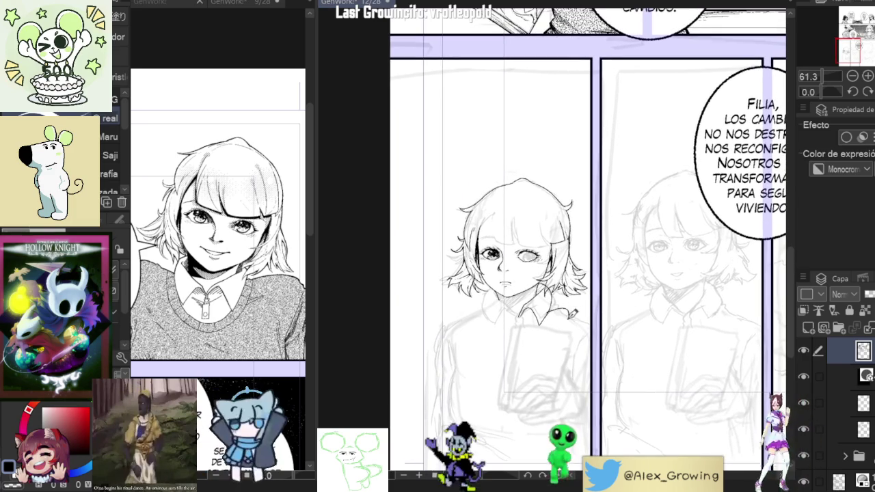
Step: Ink short strands along the bottom of the hair, then reset rotation and zoom out to check
drag(573, 308, 646, 307)
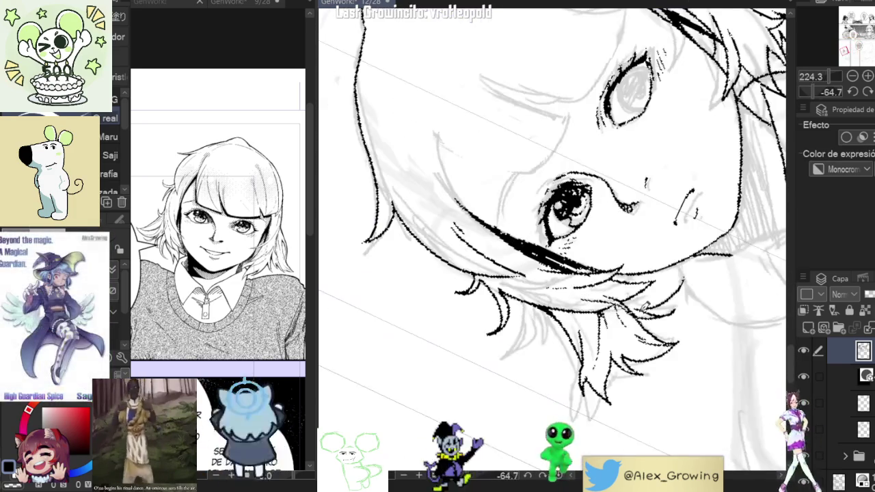
mouse_move(587, 359)
mouse_down()
mouse_move(599, 383)
mouse_move(575, 385)
mouse_up()
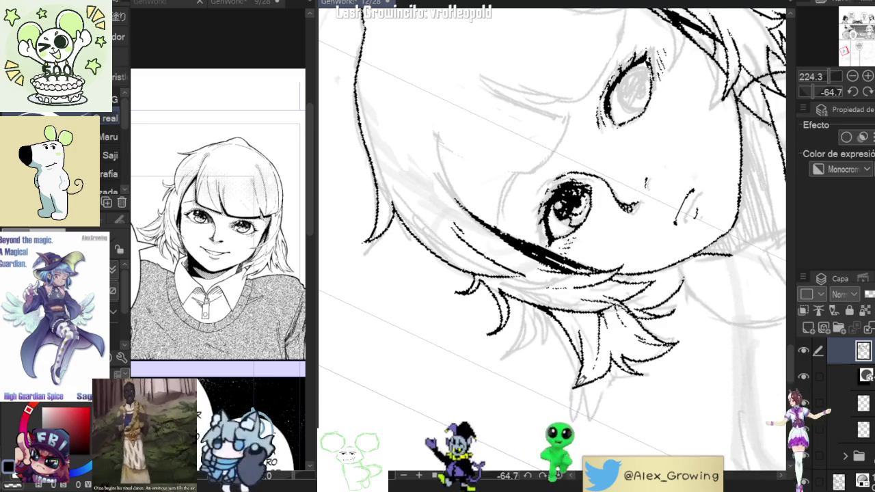
scroll(611, 354, down, 3)
key(ctrl+@)
scroll(544, 294, up, 4)
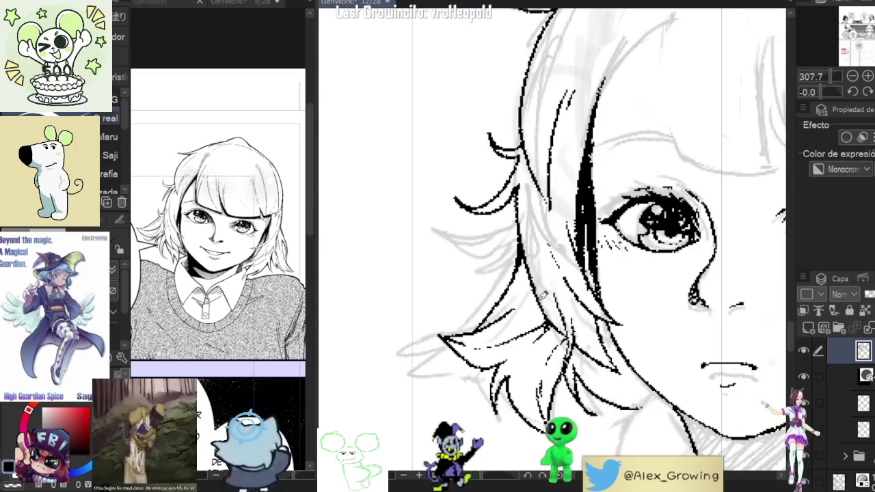
scroll(535, 275, down, 3)
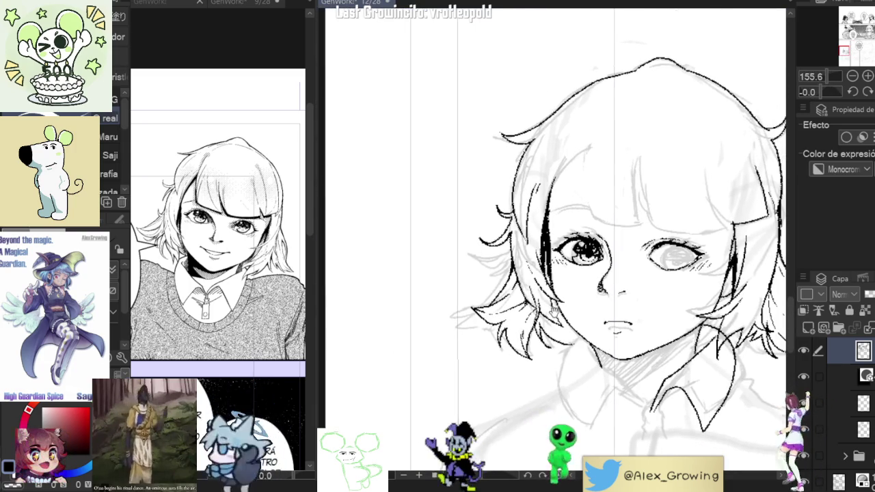
scroll(508, 290, up, 3)
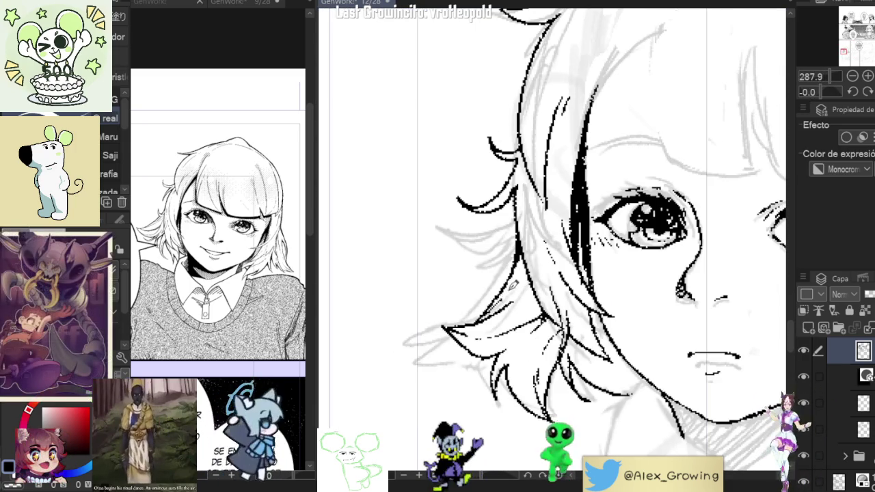
scroll(509, 291, down, 4)
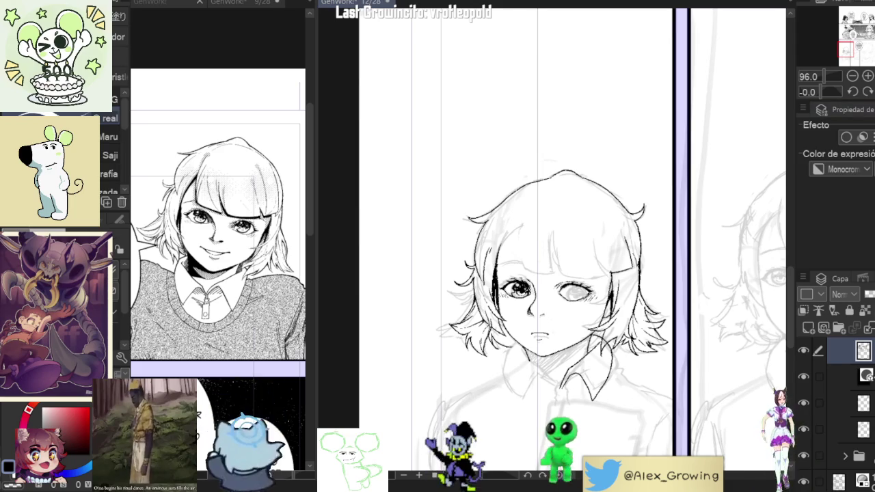
scroll(536, 276, down, 3)
scroll(536, 275, up, 2)
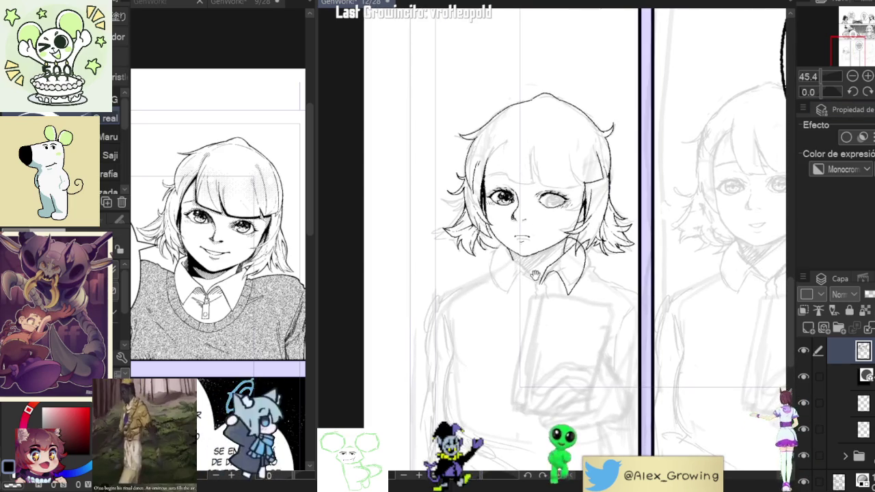
scroll(508, 244, up, 5)
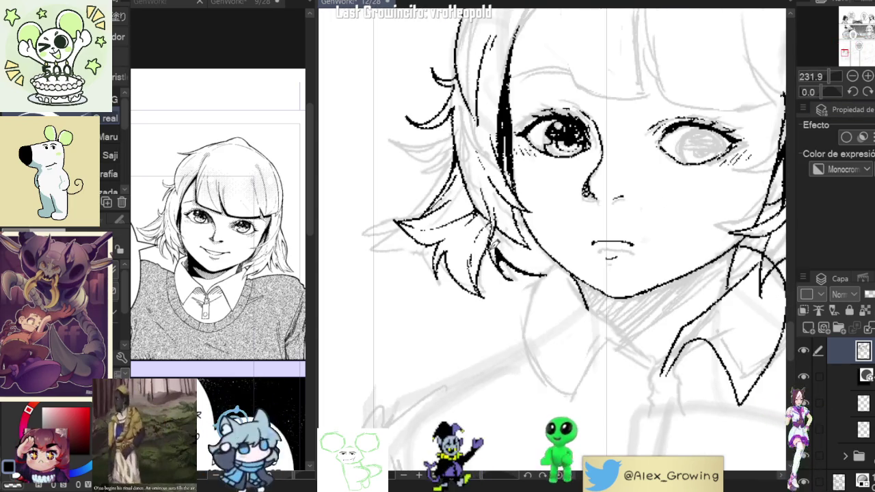
drag(487, 259, 514, 307)
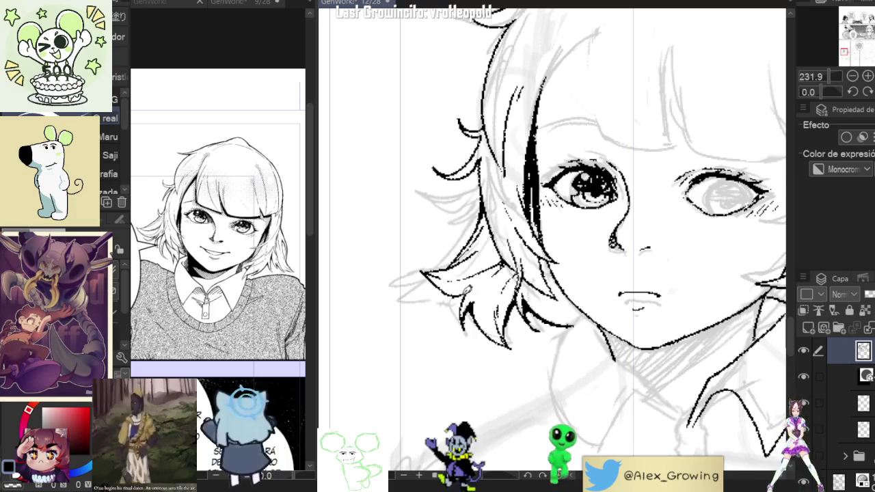
scroll(506, 287, down, 5)
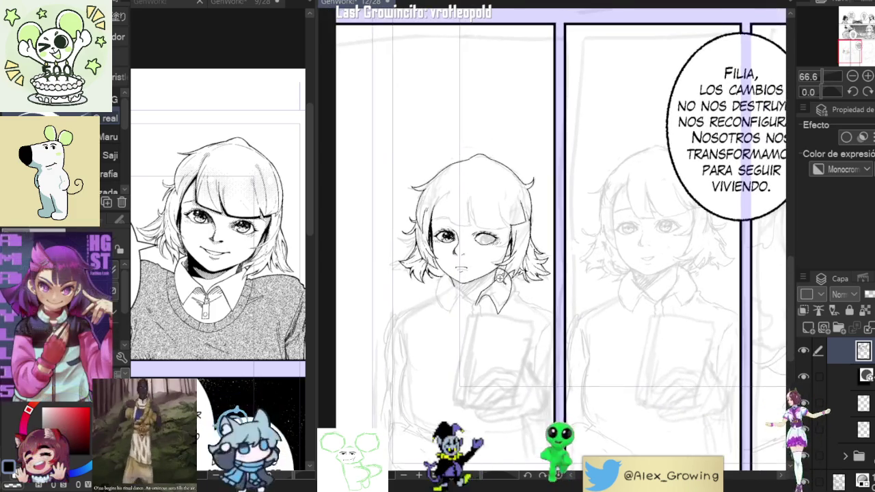
scroll(529, 286, up, 3)
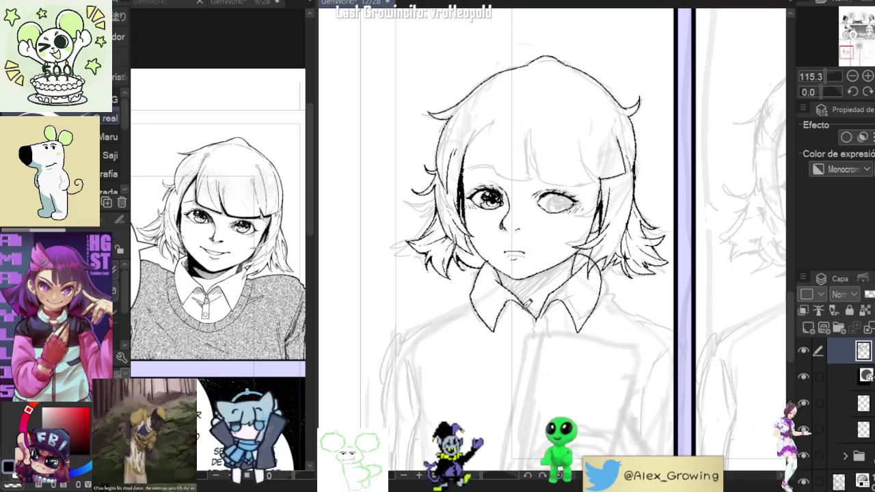
Step: Ink the book's left edge as a thicker, darker continuous line
drag(530, 306, 500, 280)
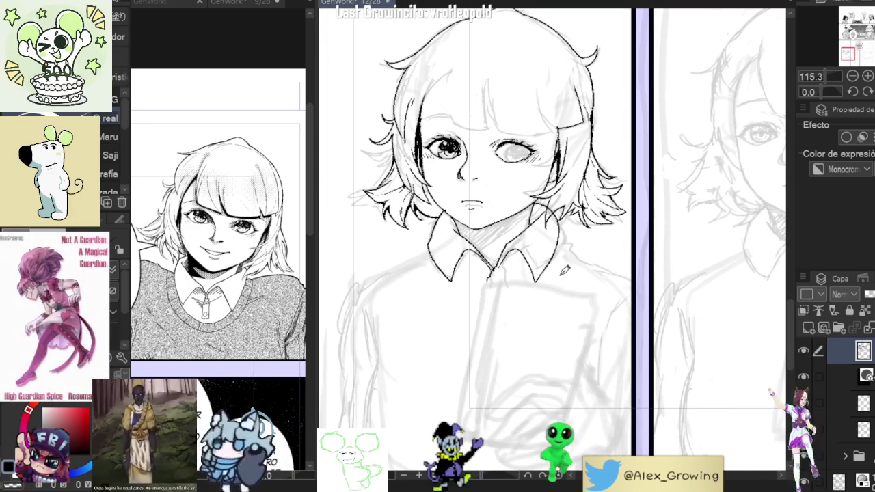
drag(491, 272, 526, 313)
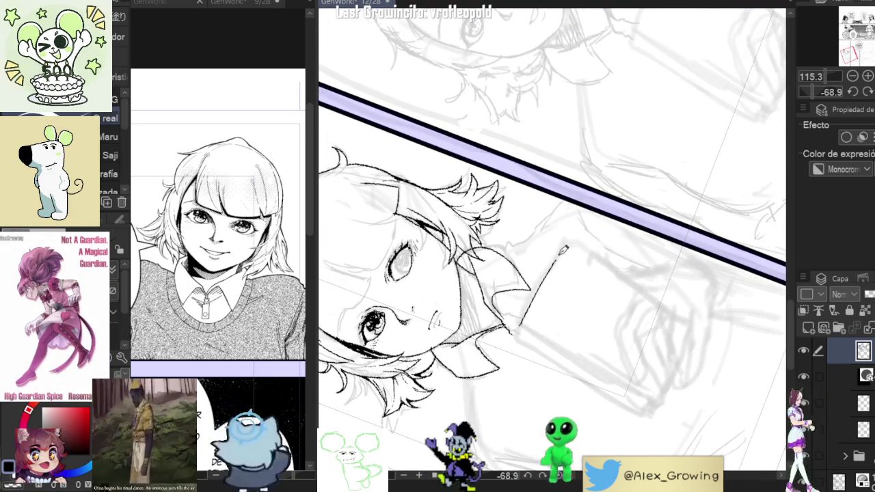
mouse_move(600, 227)
mouse_down()
mouse_move(579, 303)
mouse_move(593, 328)
mouse_up()
key(ctrl+0)
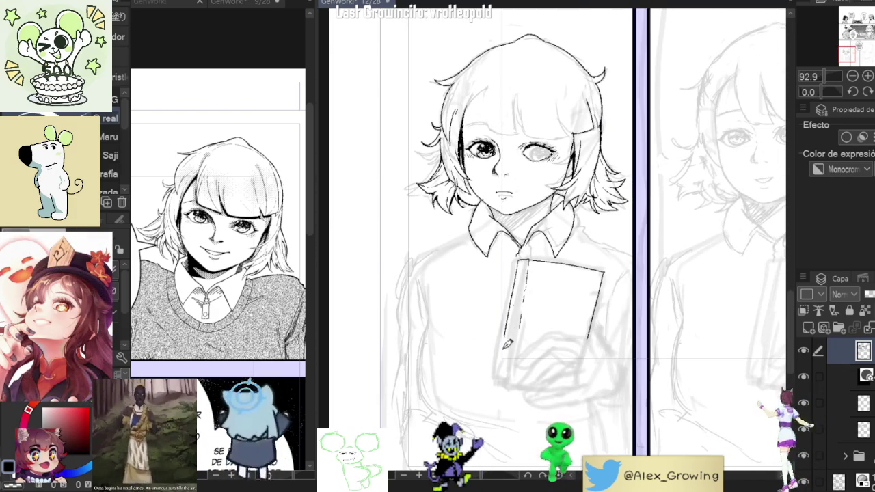
drag(521, 260, 502, 380)
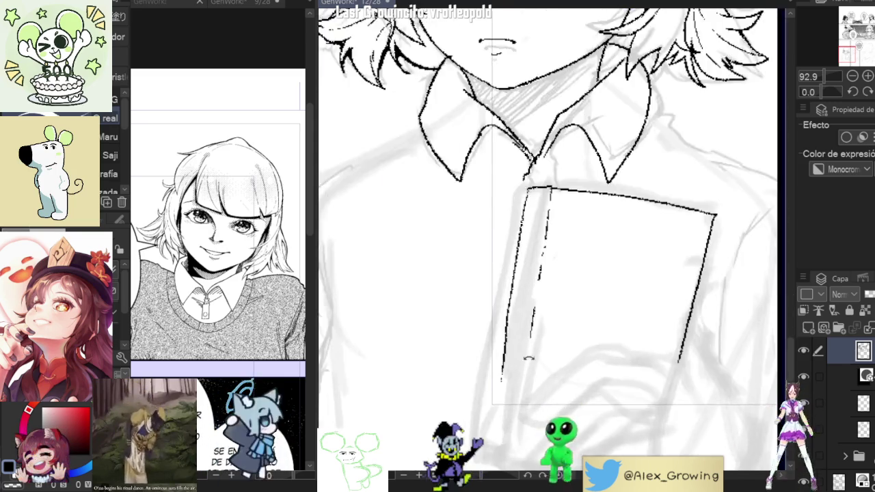
scroll(514, 306, up, 5)
mouse_move(520, 287)
mouse_down()
mouse_move(549, 204)
mouse_move(516, 262)
mouse_up()
drag(553, 195, 487, 318)
drag(543, 208, 513, 279)
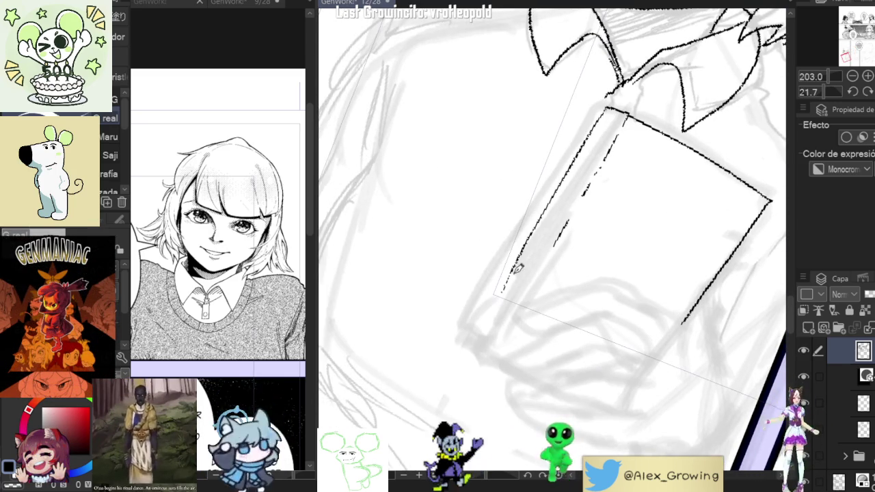
drag(537, 229, 504, 292)
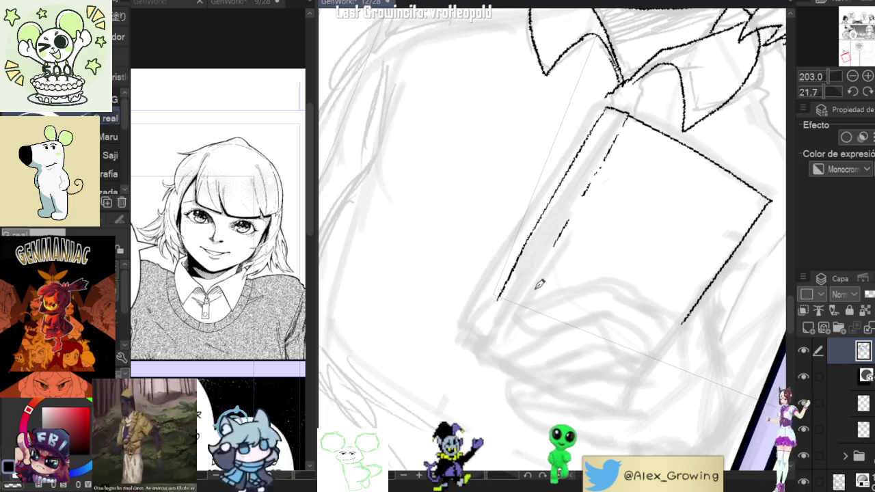
Step: Erase the edge's lower tail, compare with undo/redo, and reset the canvas rotation
drag(527, 258, 506, 292)
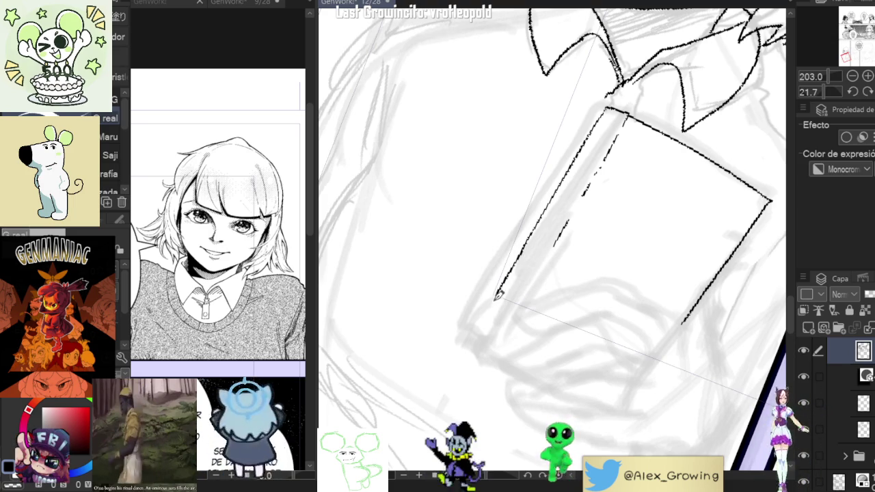
key(ctrl+z)
key(ctrl+y)
key(ctrl+z)
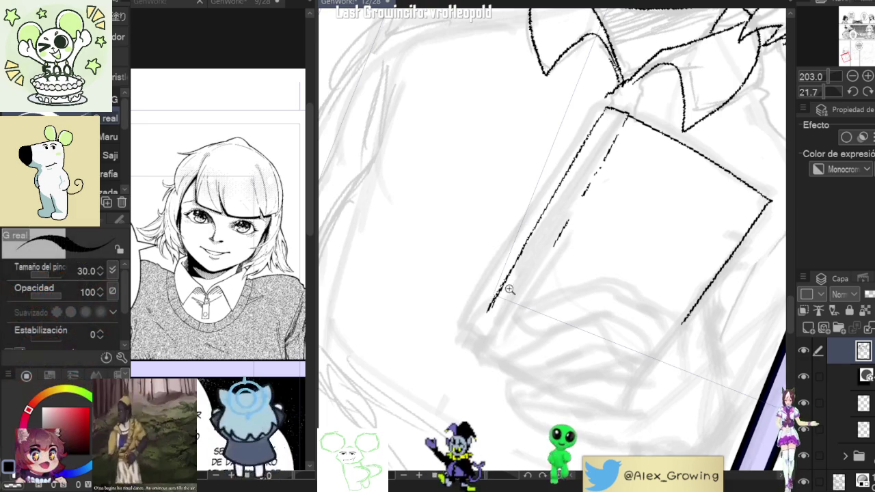
scroll(506, 283, down, 2)
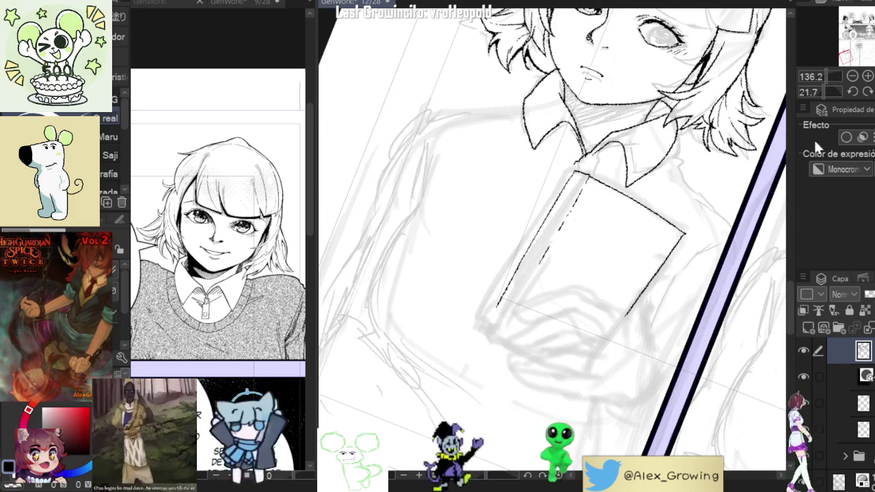
click(853, 91)
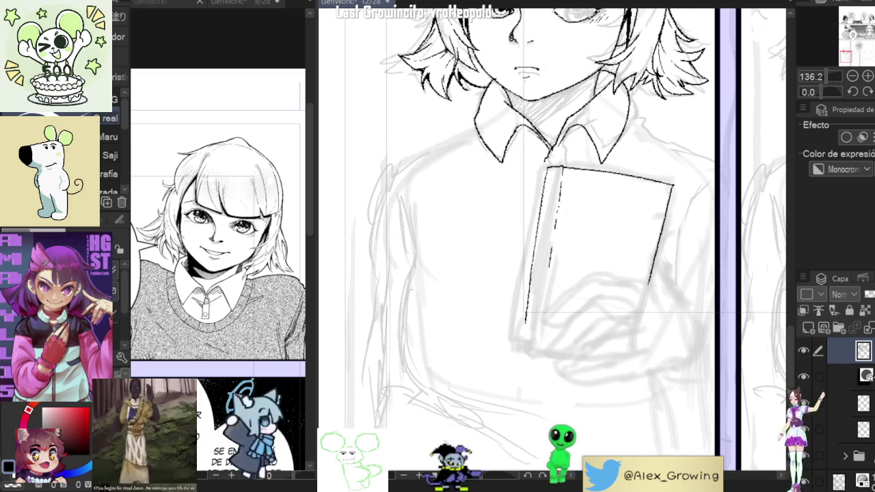
Step: Ink a second spine line parallel to the book's left edge
scroll(535, 284, up, 2)
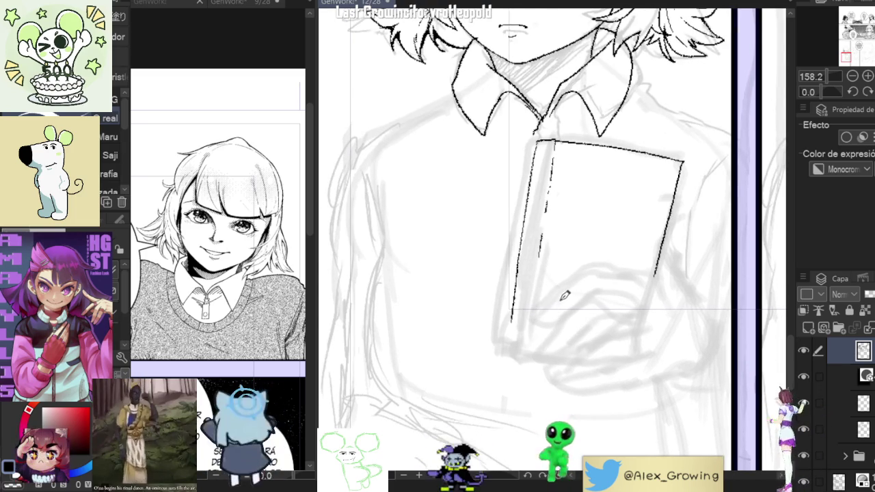
drag(541, 248, 531, 309)
drag(540, 264, 531, 319)
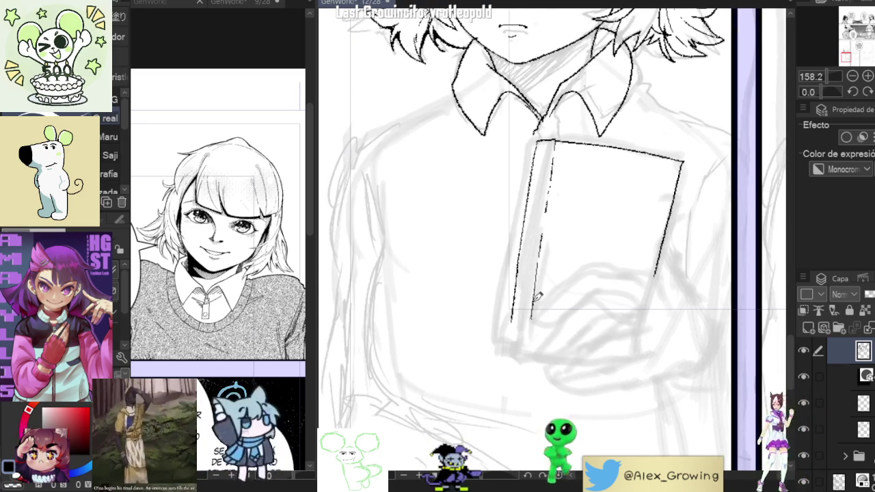
scroll(548, 281, down, 5)
scroll(540, 274, up, 6)
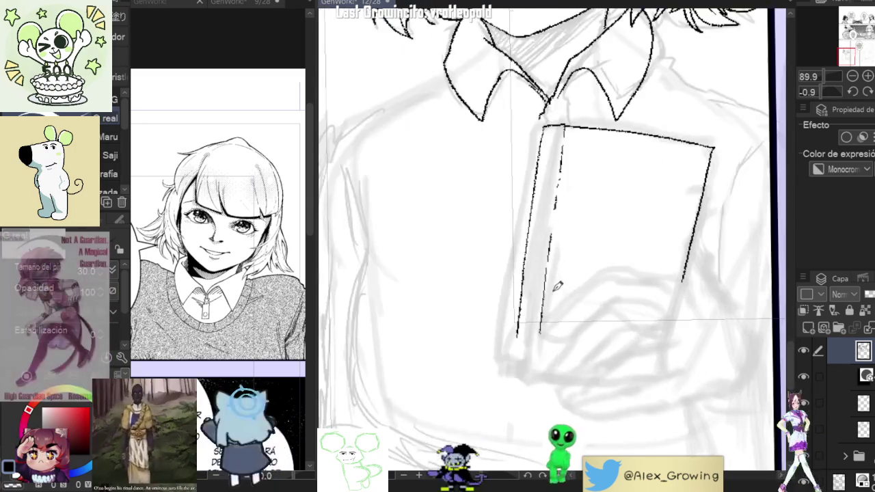
Step: Lasso the spine line's lower end and transform it to fit
key(m)
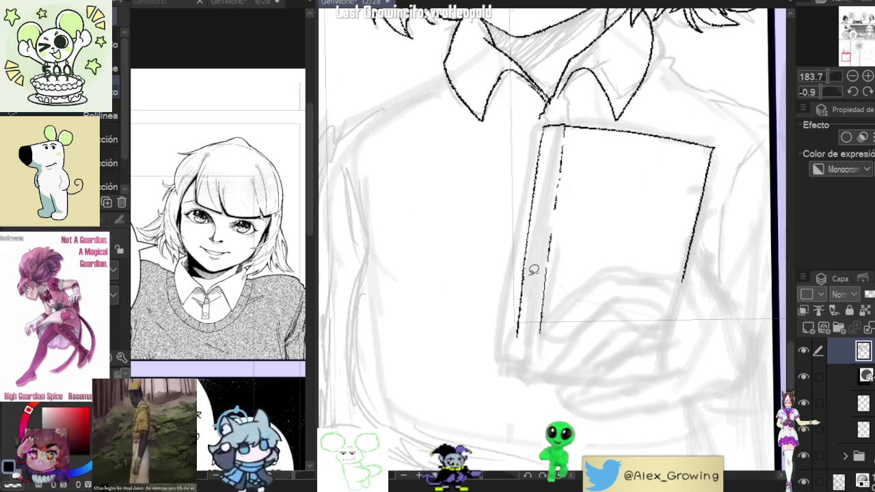
drag(526, 273, 551, 336)
click(559, 374)
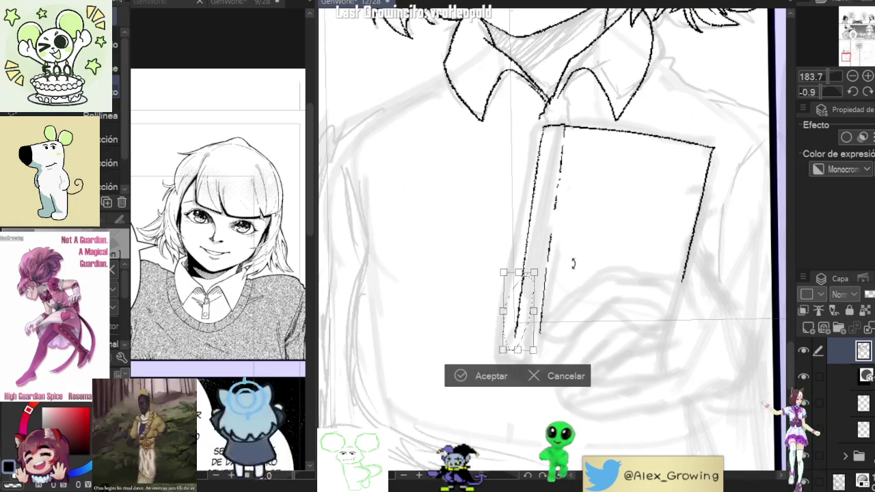
key(Return)
scroll(546, 343, down, 3)
scroll(546, 343, down, 1)
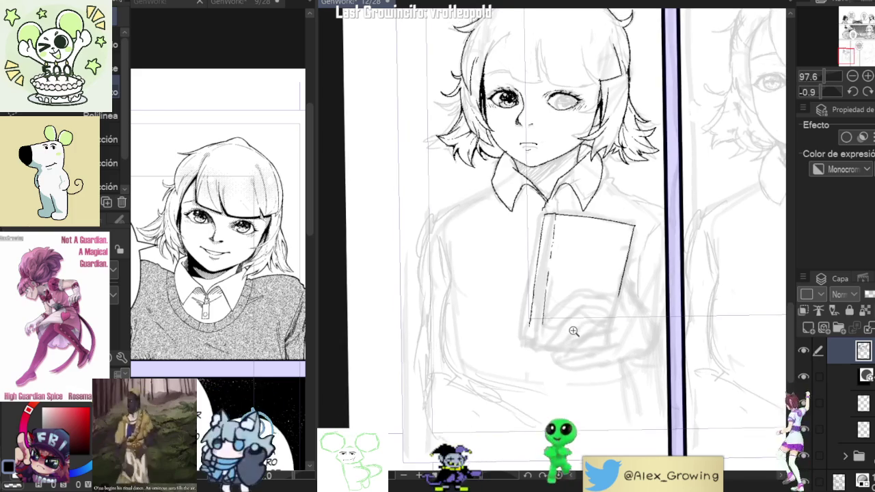
scroll(546, 344, down, 1)
Step: Return to the pen and undo a stray arc drawn over the book
key(p)
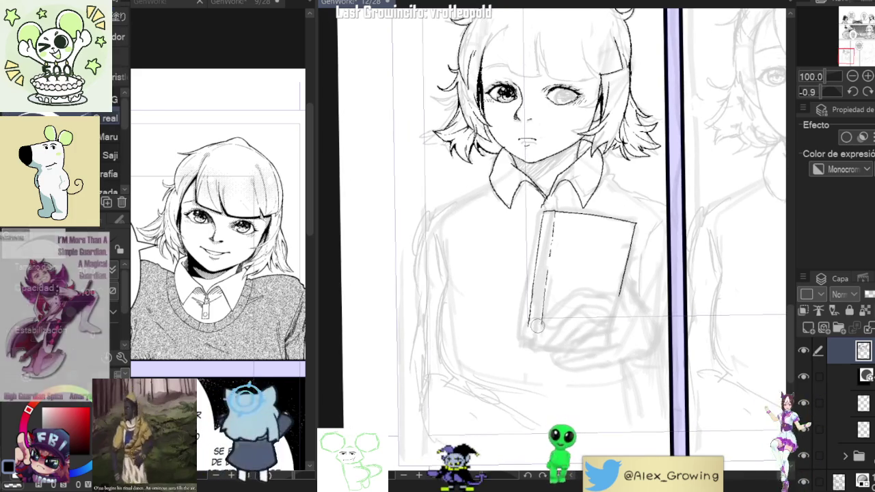
scroll(592, 288, up, 1)
scroll(592, 288, up, 1)
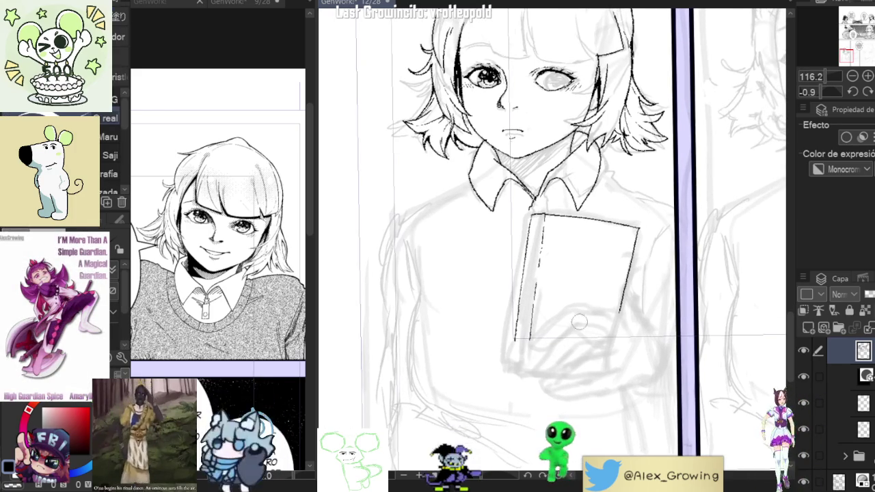
scroll(603, 292, down, 2)
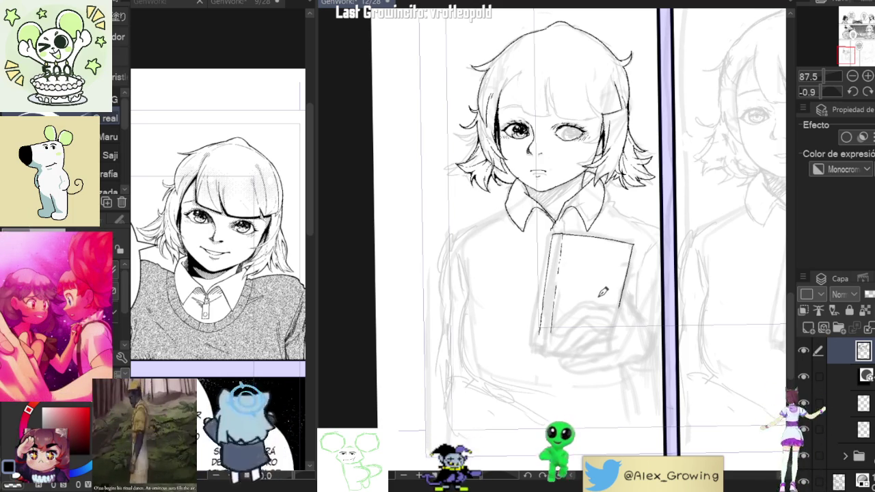
key(ctrl+z)
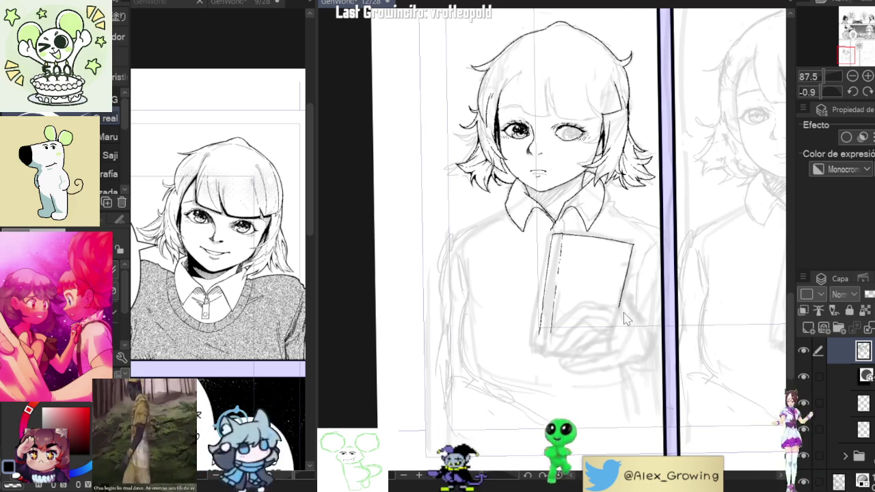
Step: Add a short stroke at the book's corner, then tilt the canvas slightly
scroll(615, 314, up, 1)
mouse_move(624, 306)
mouse_down()
mouse_move(603, 295)
mouse_move(655, 256)
mouse_up()
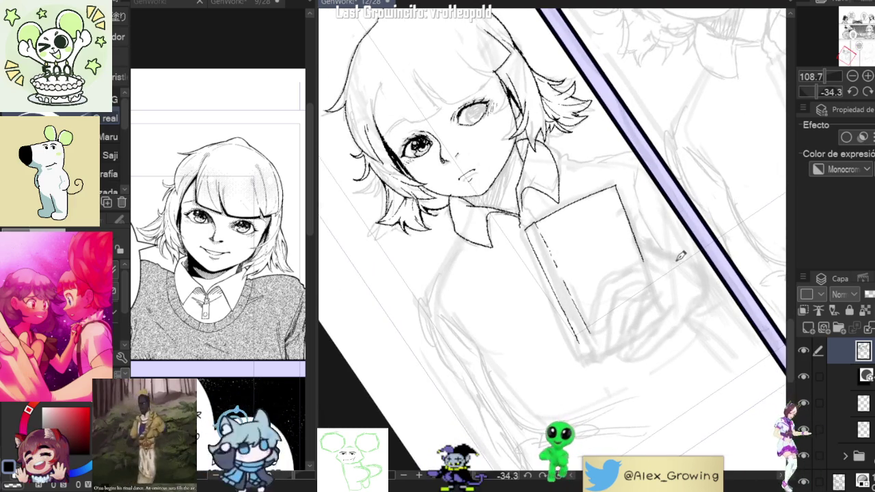
mouse_move(627, 265)
mouse_down()
mouse_move(648, 273)
mouse_move(586, 316)
mouse_move(597, 327)
mouse_up()
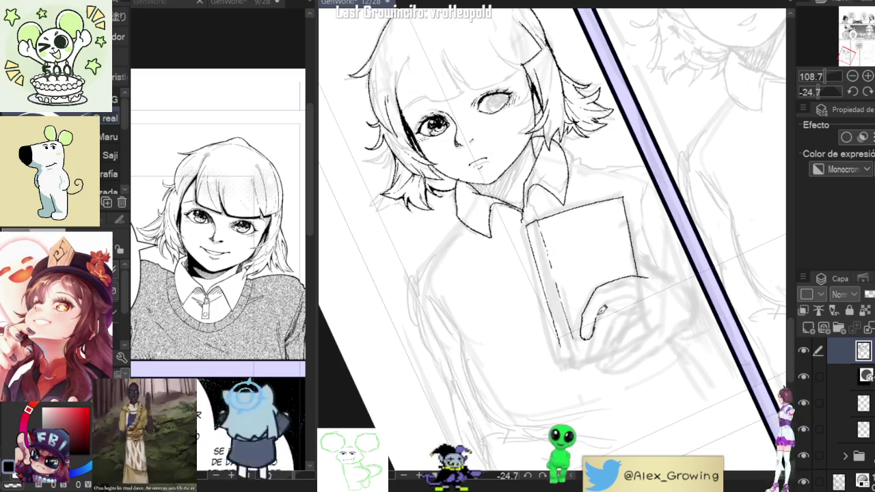
mouse_move(634, 287)
mouse_down()
mouse_move(646, 310)
mouse_move(616, 297)
mouse_move(585, 311)
mouse_up()
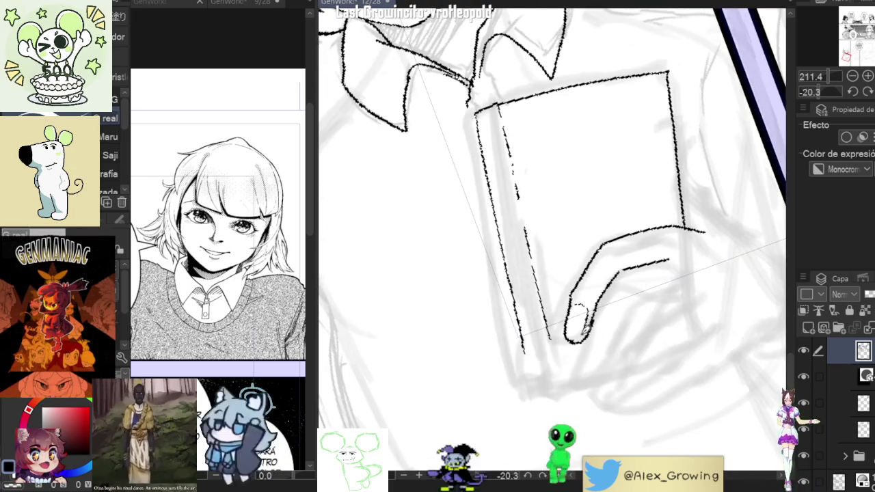
scroll(585, 315, down, 2)
scroll(595, 311, down, 2)
scroll(604, 306, down, 1)
scroll(604, 306, up, 2)
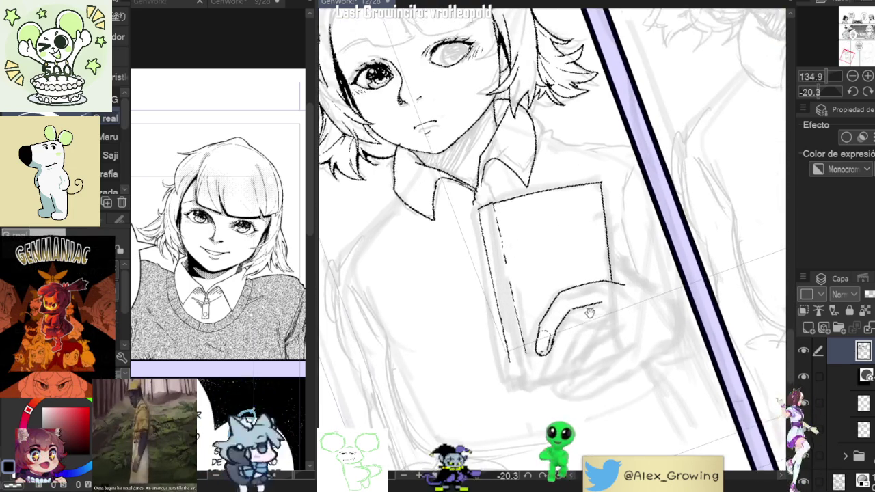
scroll(599, 297, up, 2)
scroll(597, 292, up, 1)
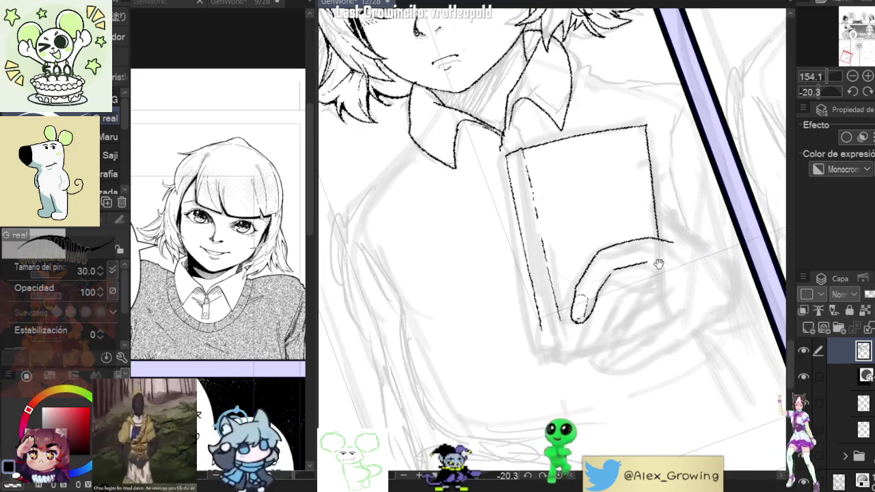
Step: Ink the lower outline of the hand gripping the book
drag(606, 275, 601, 271)
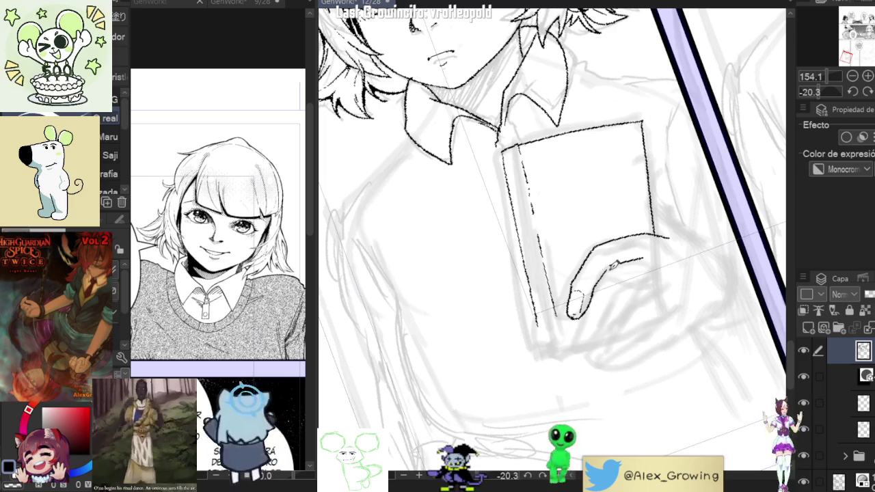
scroll(660, 266, down, 2)
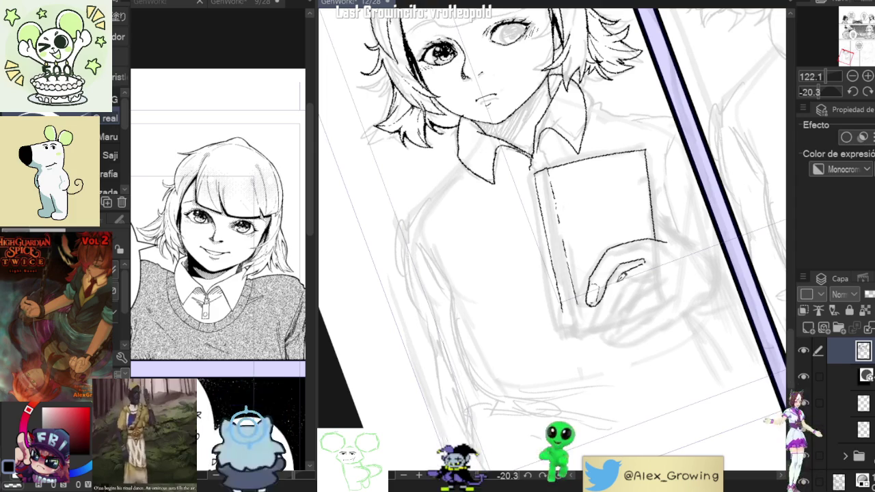
drag(595, 318, 635, 285)
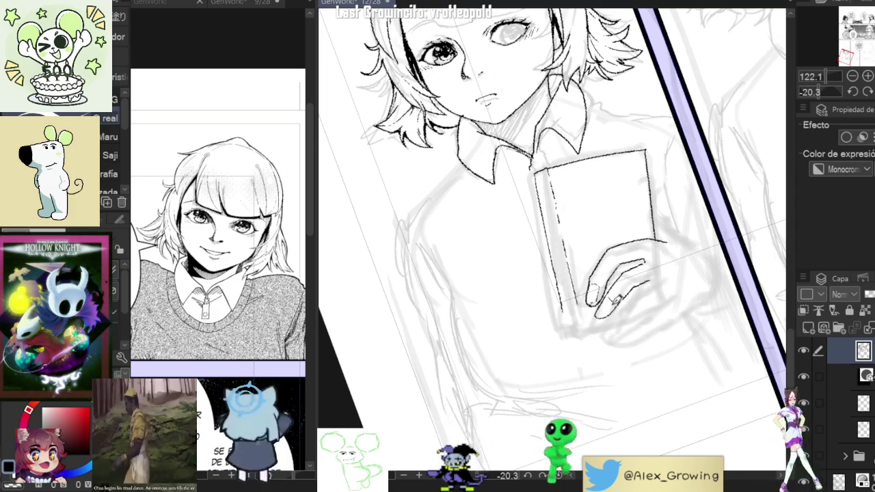
scroll(606, 309, down, 3)
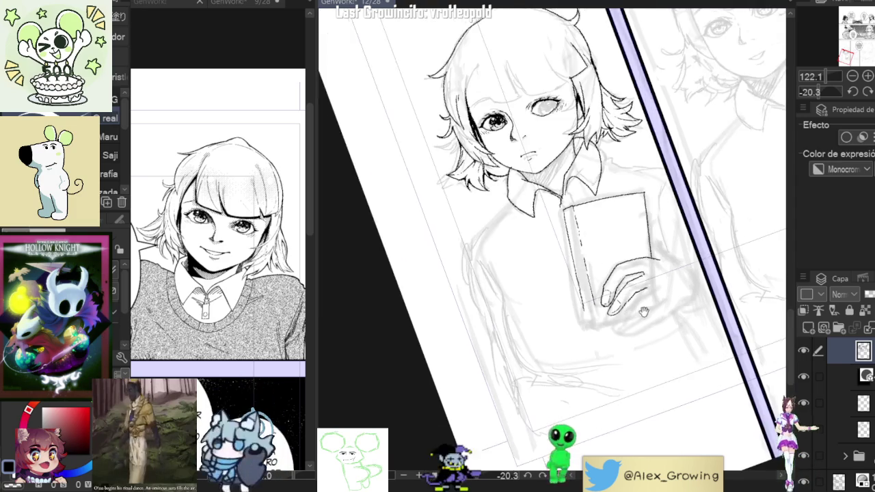
scroll(607, 314, up, 3)
Step: Refine the hand's fingertips, then reset the canvas rotation to upright
drag(611, 318, 581, 303)
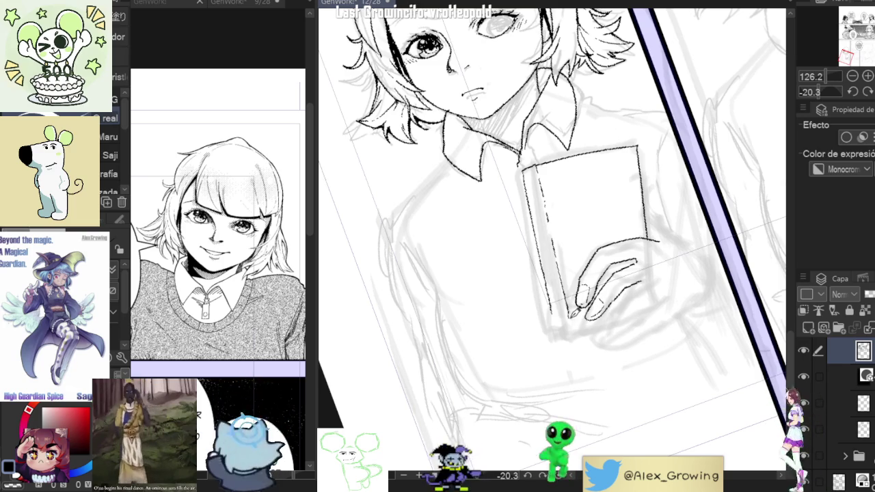
scroll(595, 342, up, 2)
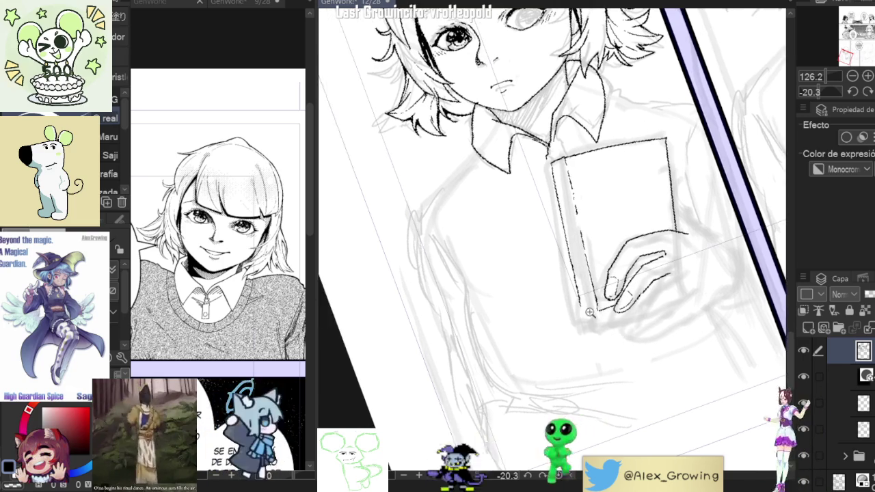
scroll(588, 318, up, 2)
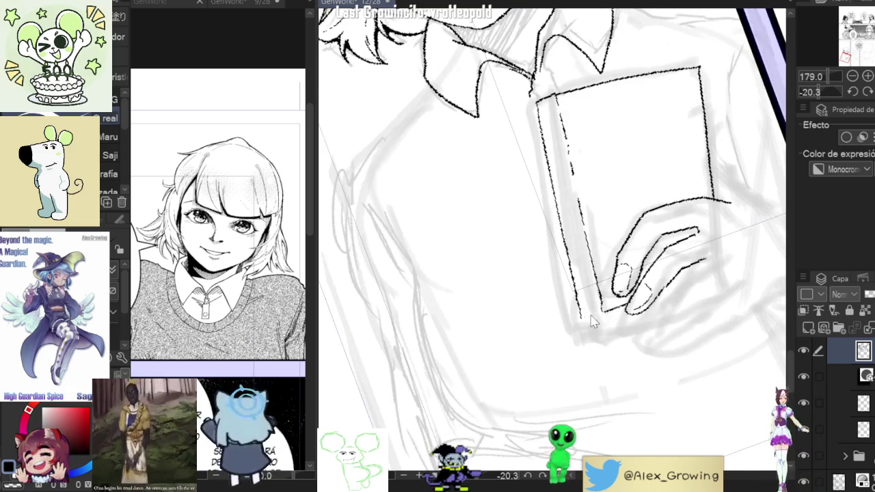
scroll(617, 305, down, 5)
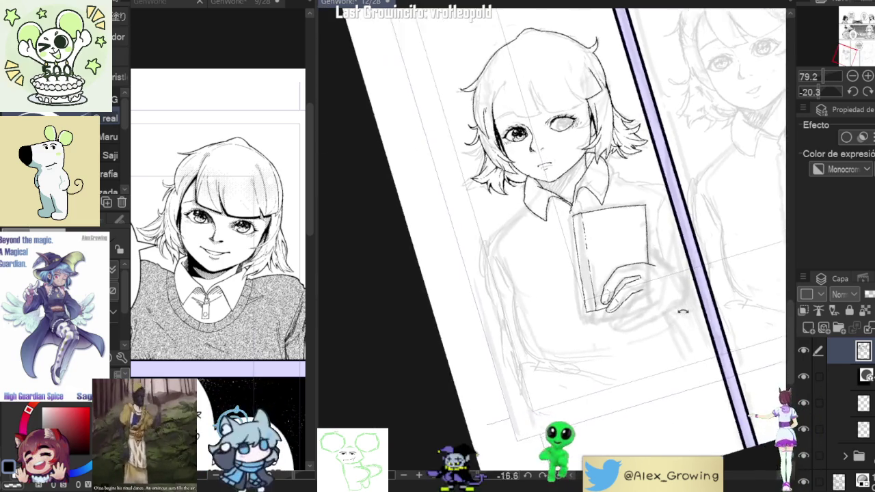
scroll(616, 342, up, 1)
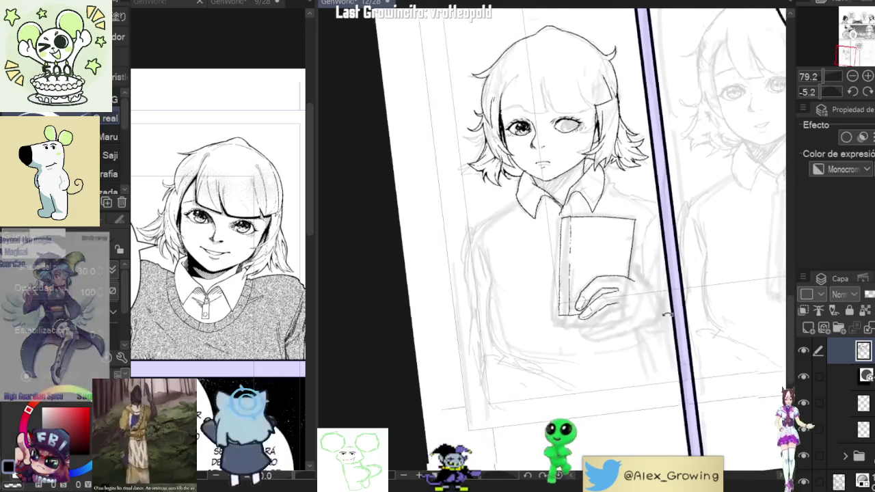
scroll(577, 316, up, 4)
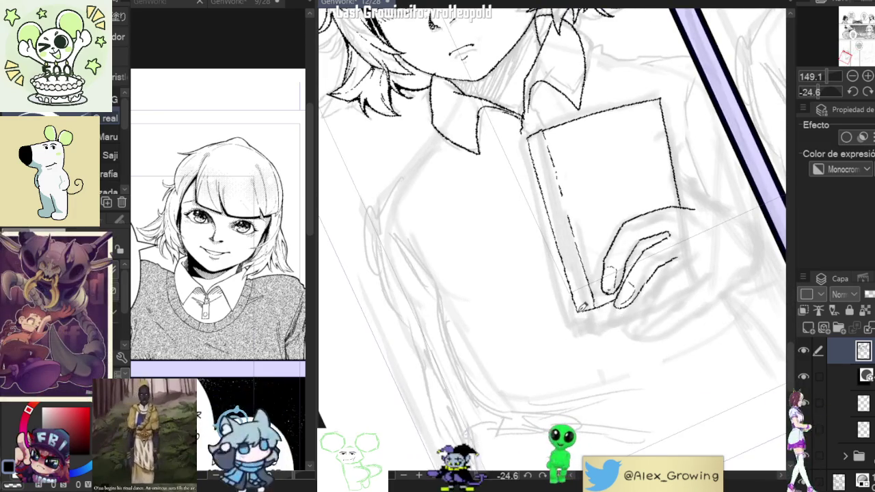
scroll(653, 255, down, 2)
key(r)
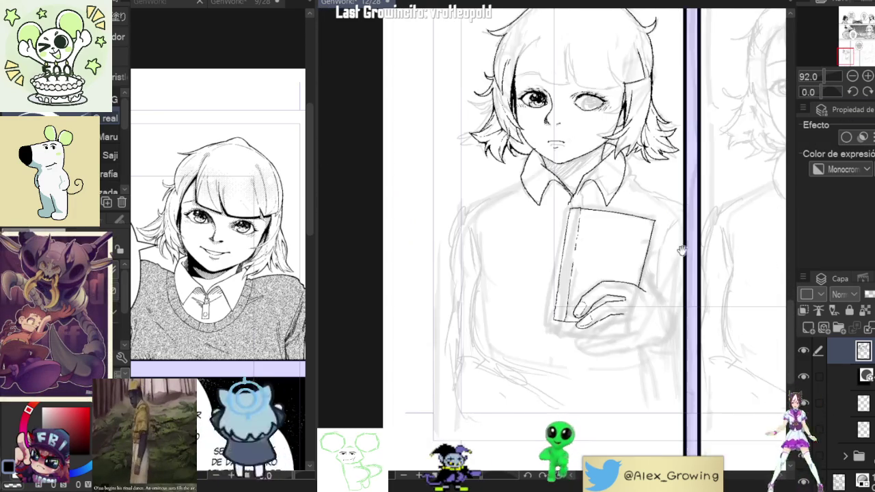
scroll(653, 256, up, 1)
Step: Ink the book's right edge with a redrawn stroke and zoom back out
drag(653, 256, 659, 255)
drag(674, 313, 636, 287)
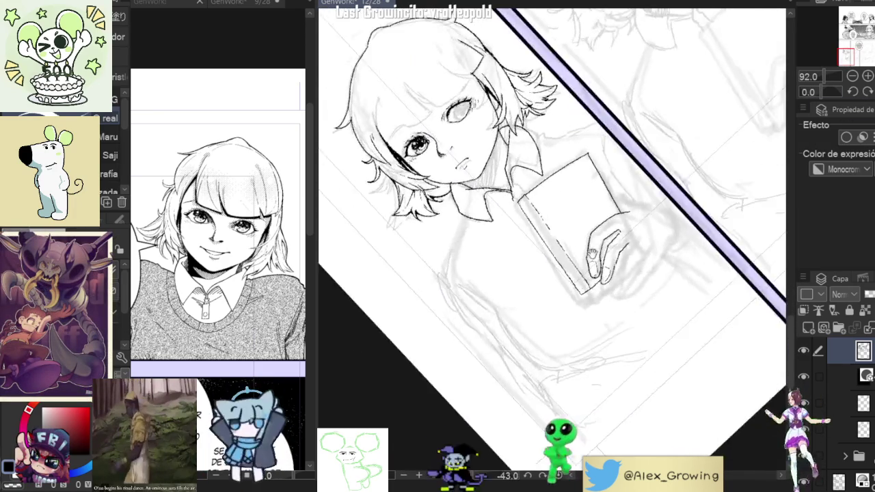
scroll(621, 281, up, 5)
scroll(621, 280, down, 3)
key(ctrl+@)
mouse_move(692, 232)
mouse_down()
mouse_move(706, 277)
mouse_move(612, 332)
mouse_up()
scroll(612, 332, up, 1)
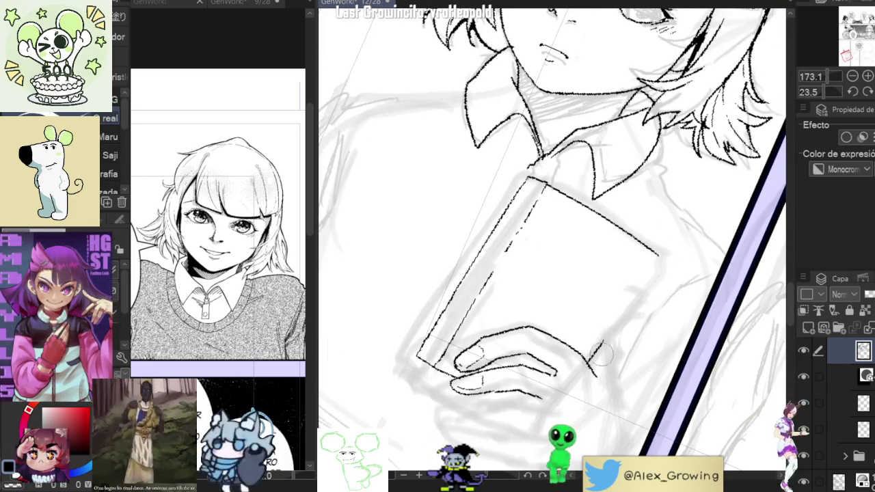
drag(594, 354, 659, 257)
key(ctrl+z)
drag(595, 357, 658, 259)
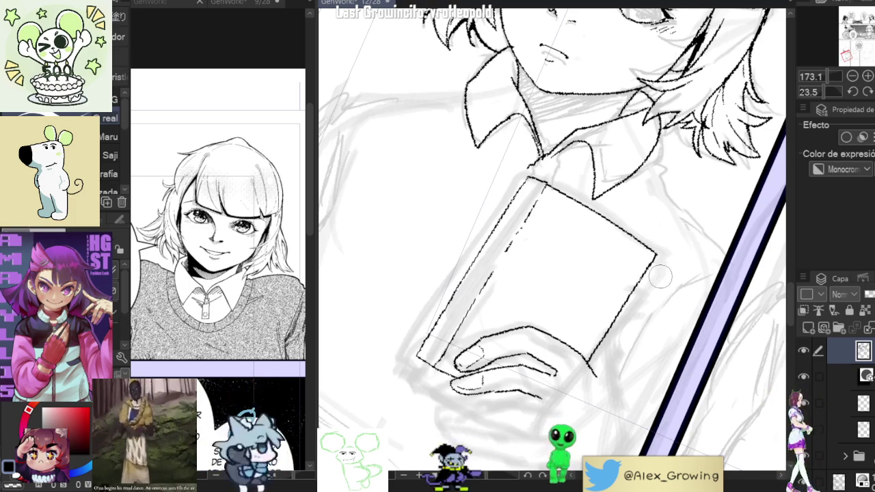
key(ctrl+0)
scroll(683, 277, down, 2)
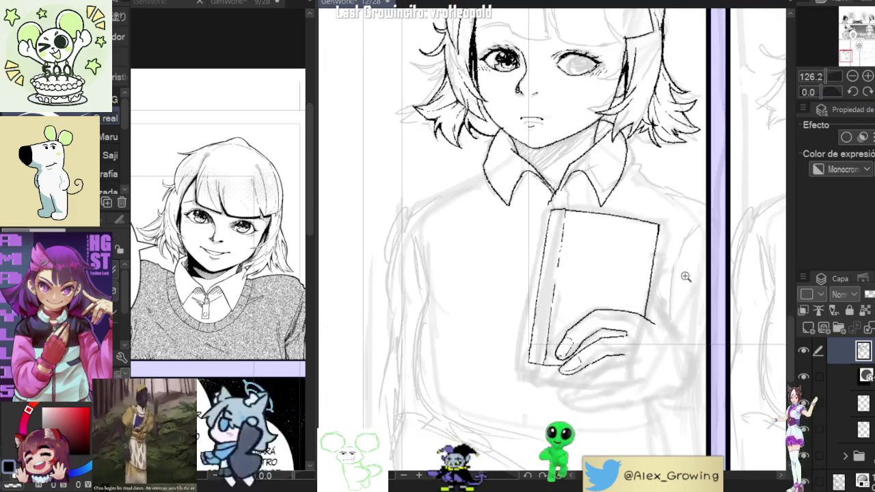
scroll(683, 276, down, 1)
scroll(682, 277, down, 1)
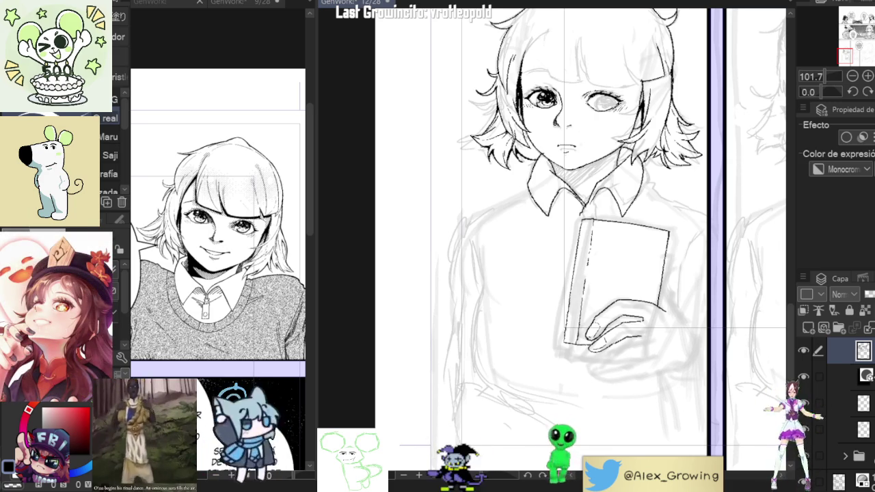
scroll(628, 99, up, 1)
scroll(628, 99, up, 2)
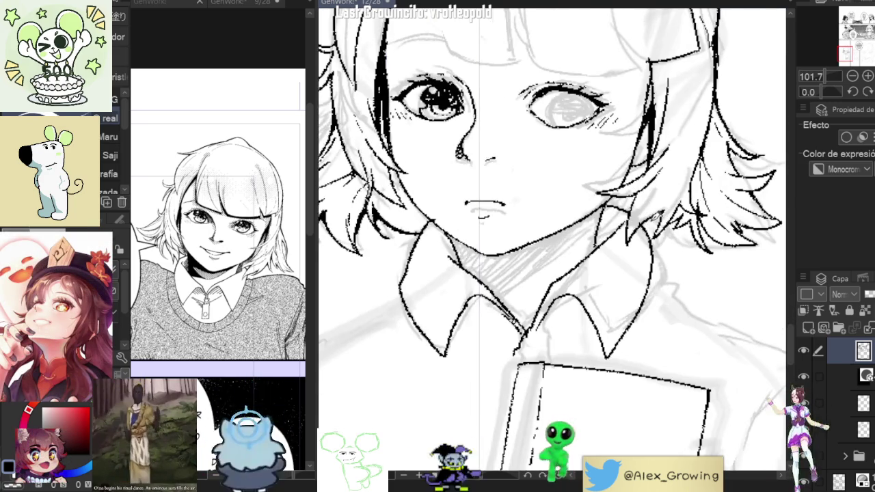
scroll(566, 287, down, 2)
scroll(566, 287, up, 3)
scroll(566, 288, up, 1)
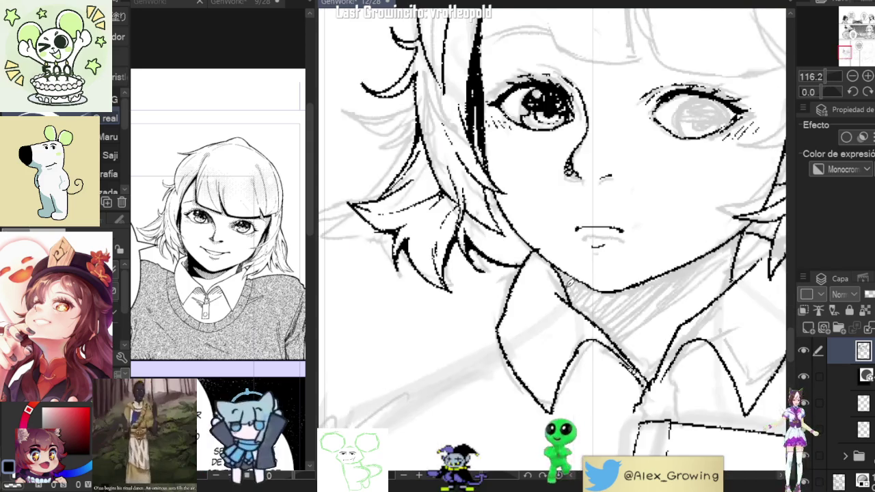
scroll(593, 282, down, 3)
scroll(593, 282, up, 1)
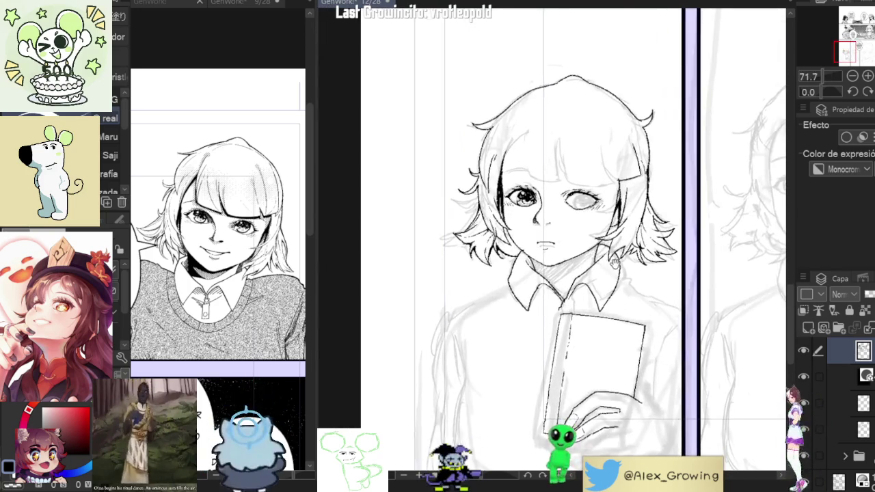
scroll(610, 243, up, 2)
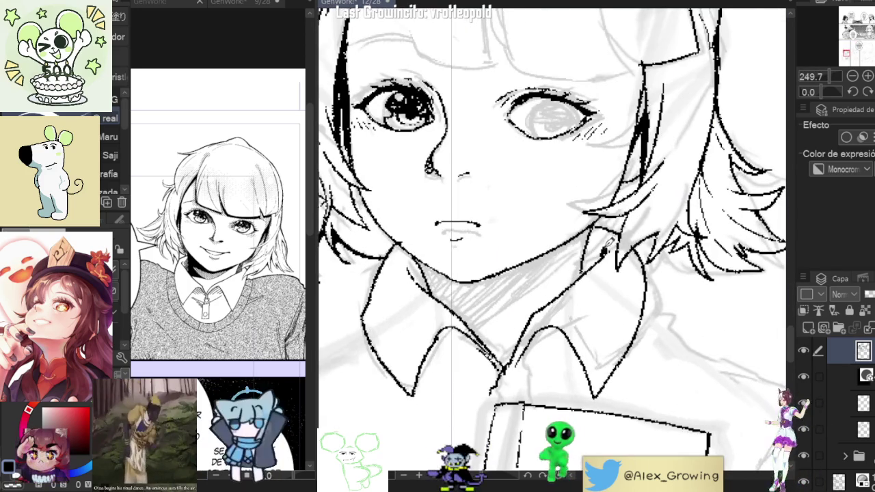
drag(600, 246, 586, 268)
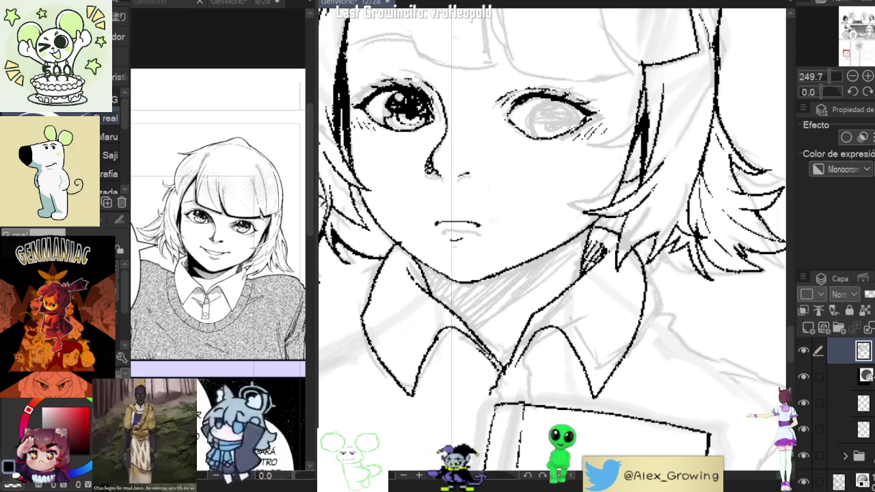
scroll(616, 205, up, 1)
scroll(547, 232, up, 3)
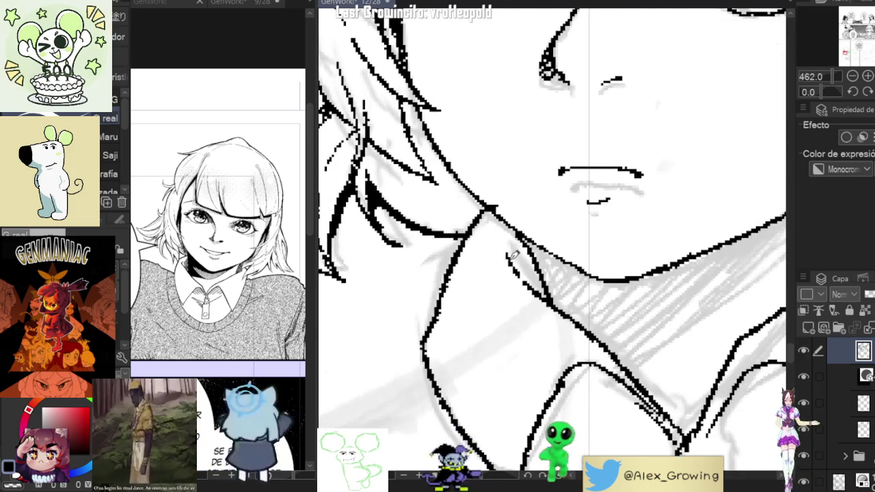
drag(511, 256, 527, 287)
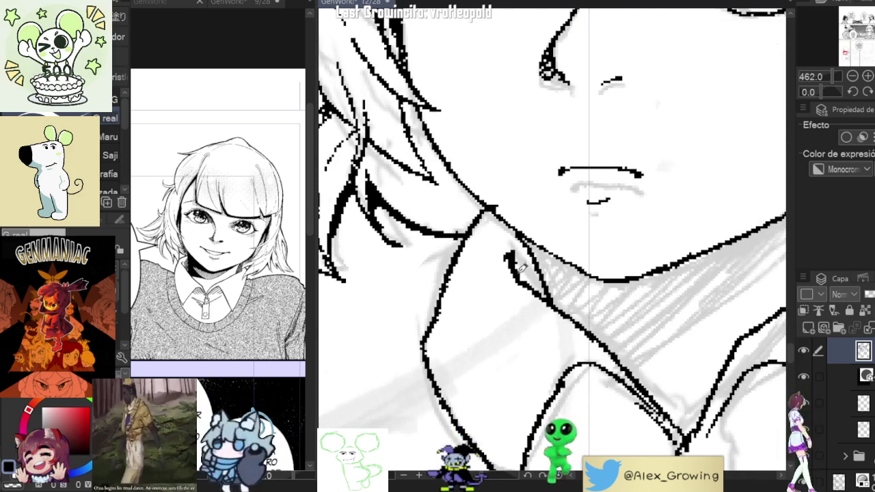
scroll(543, 267, down, 3)
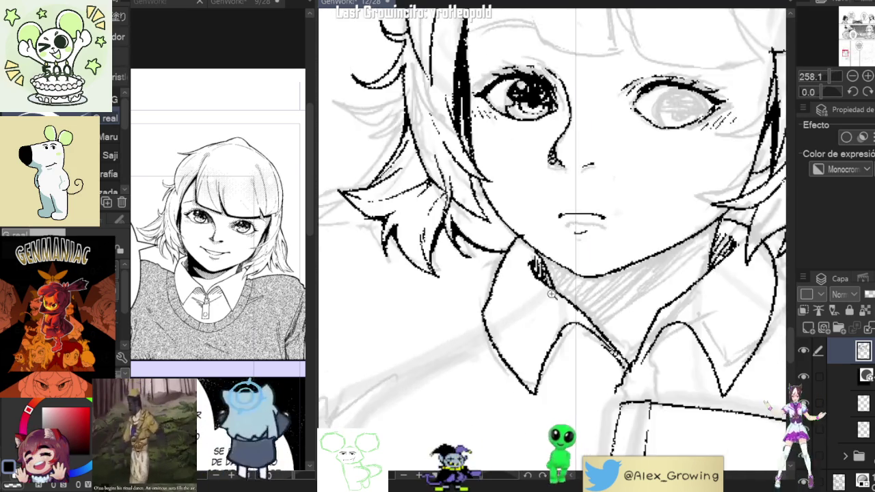
scroll(551, 280, up, 4)
scroll(558, 250, down, 5)
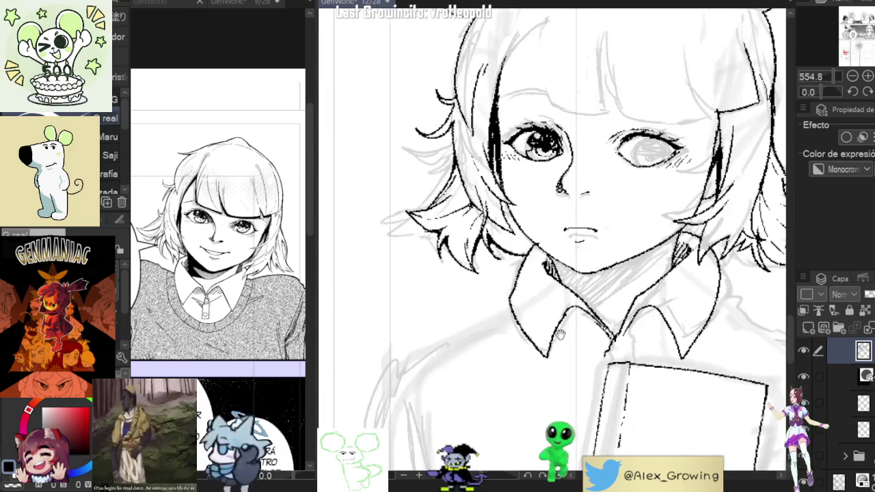
scroll(581, 267, down, 1)
scroll(613, 282, up, 5)
scroll(487, 251, up, 3)
drag(480, 231, 483, 249)
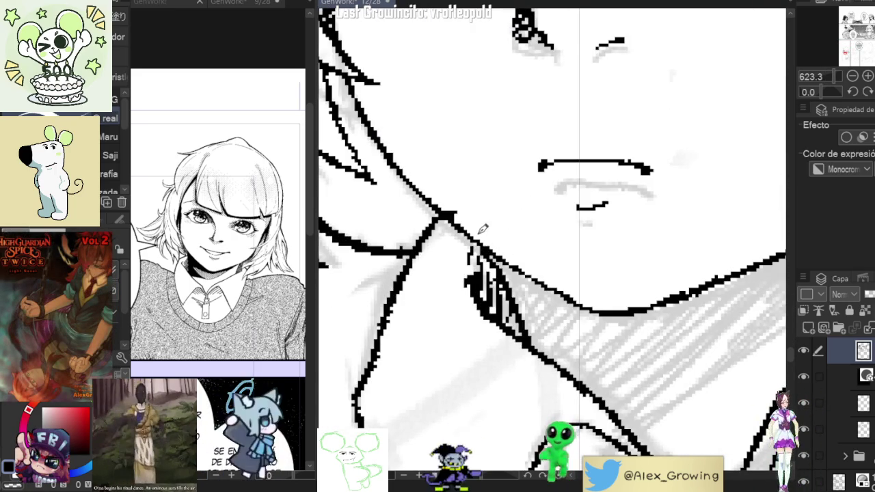
drag(482, 227, 490, 246)
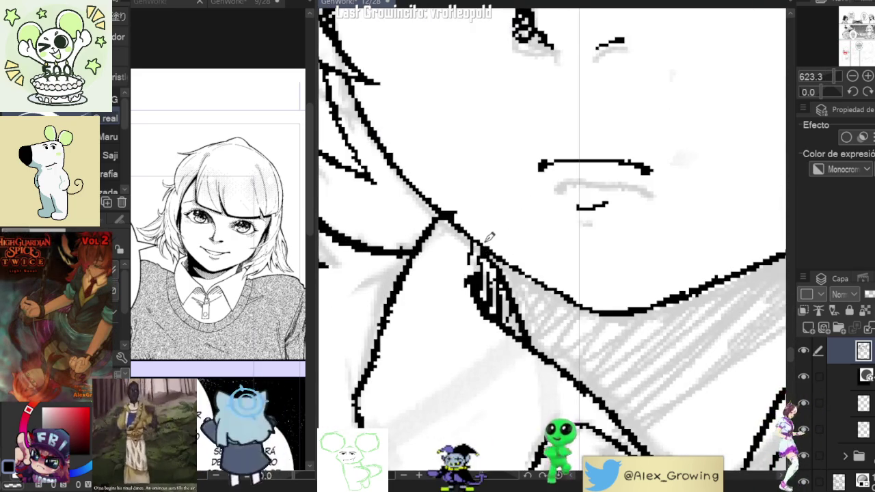
scroll(489, 234, down, 2)
scroll(499, 247, up, 3)
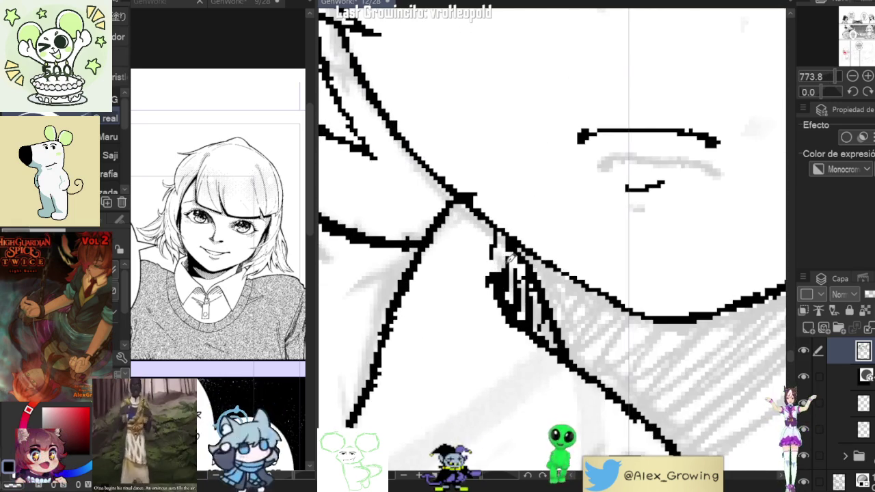
scroll(509, 260, down, 3)
scroll(493, 274, down, 2)
scroll(485, 260, up, 3)
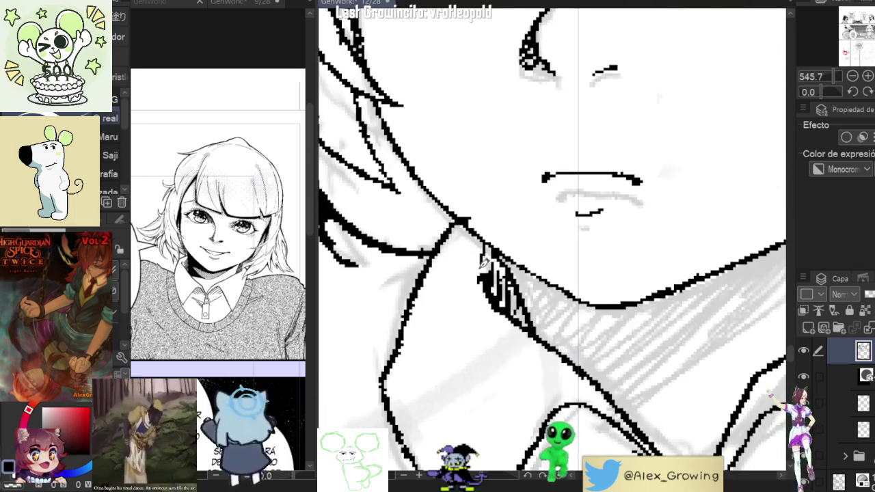
scroll(486, 258, down, 1)
scroll(533, 301, down, 2)
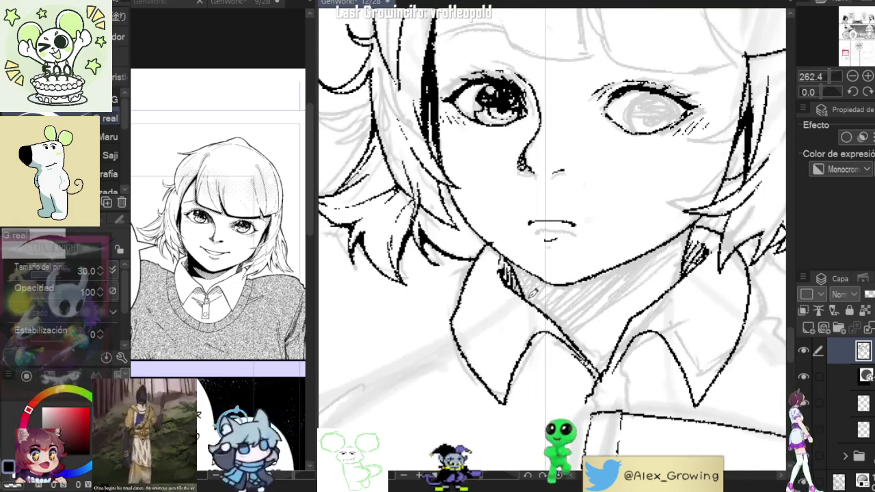
scroll(579, 340, down, 1)
scroll(579, 341, down, 1)
scroll(478, 273, up, 2)
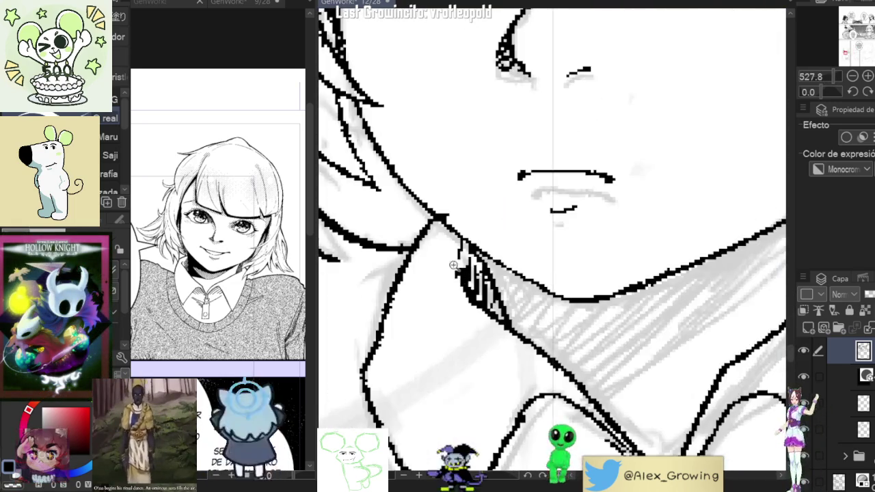
scroll(469, 262, up, 3)
scroll(488, 242, down, 1)
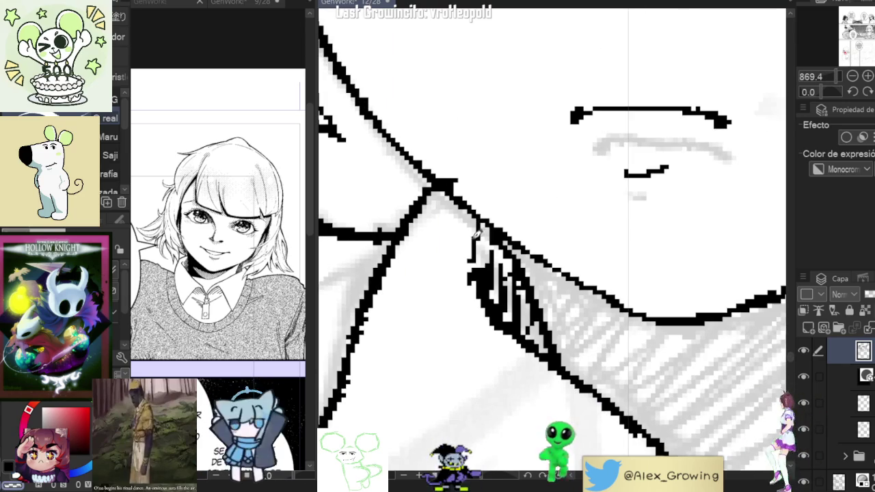
scroll(482, 234, down, 3)
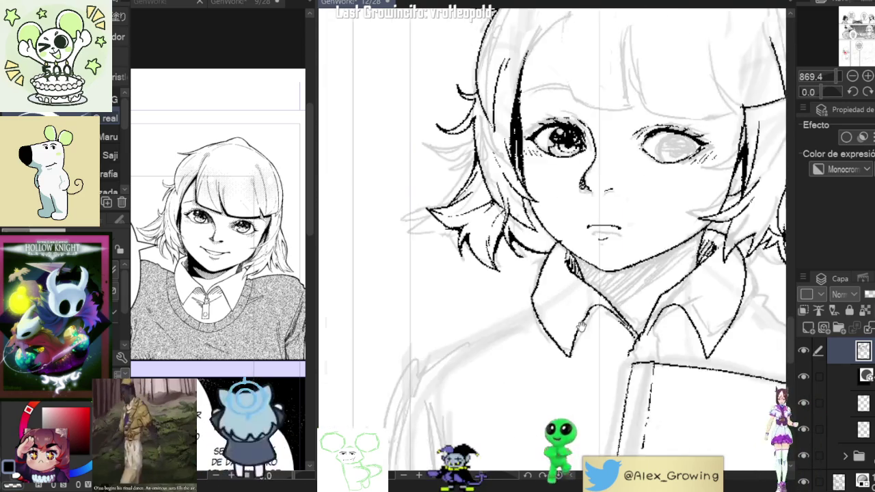
scroll(540, 342, down, 1)
scroll(551, 370, down, 2)
scroll(560, 328, up, 1)
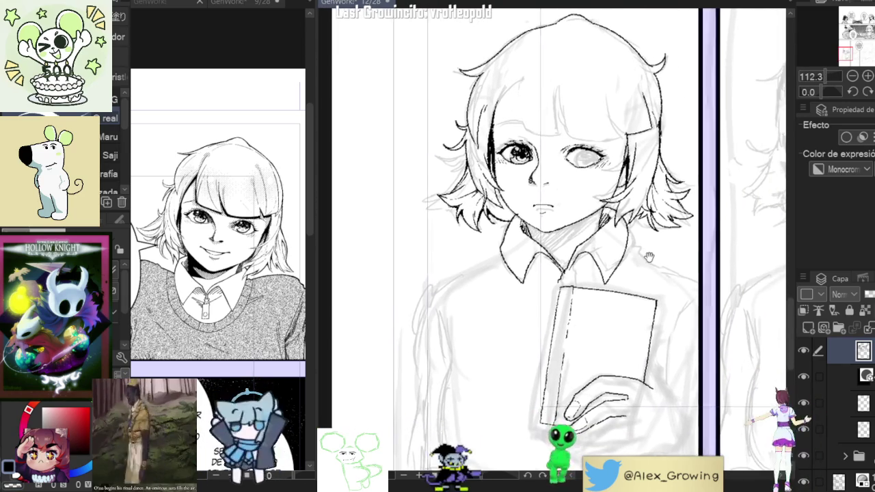
scroll(590, 265, up, 3)
scroll(590, 266, down, 1)
scroll(573, 266, up, 2)
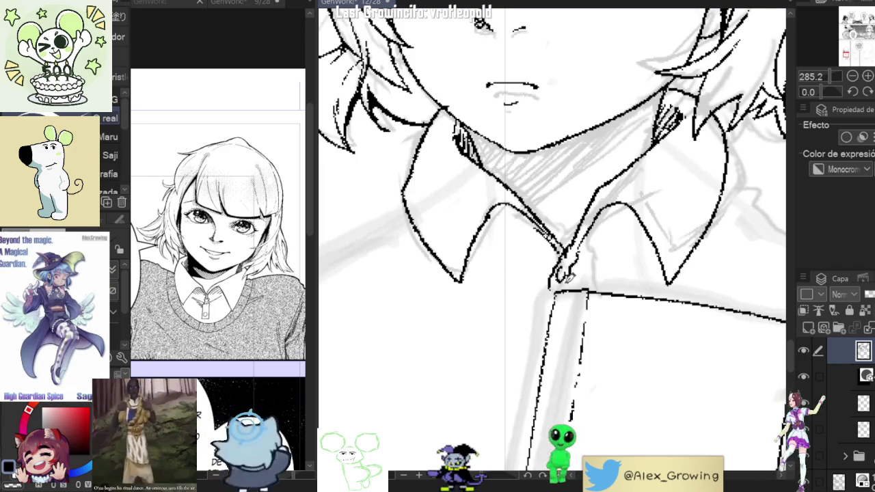
Step: Extend the book's top edge to the collar knot and erase the stray corner line
drag(550, 293, 520, 296)
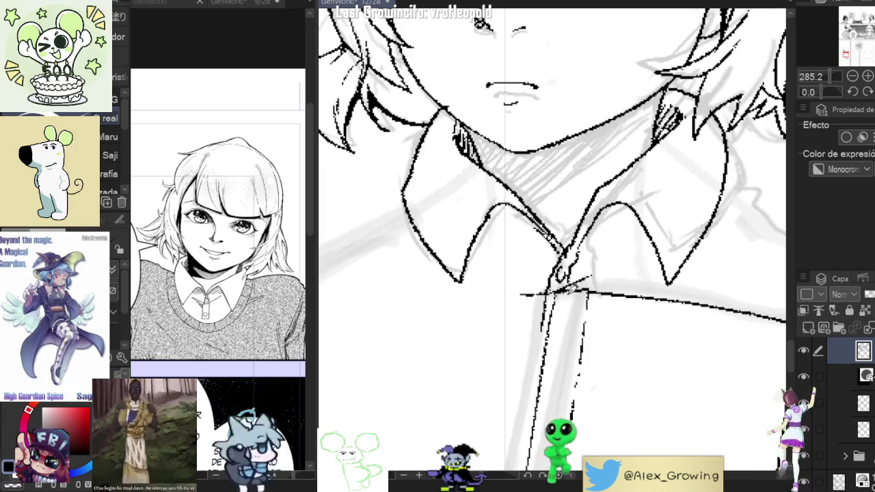
scroll(547, 345, down, 2)
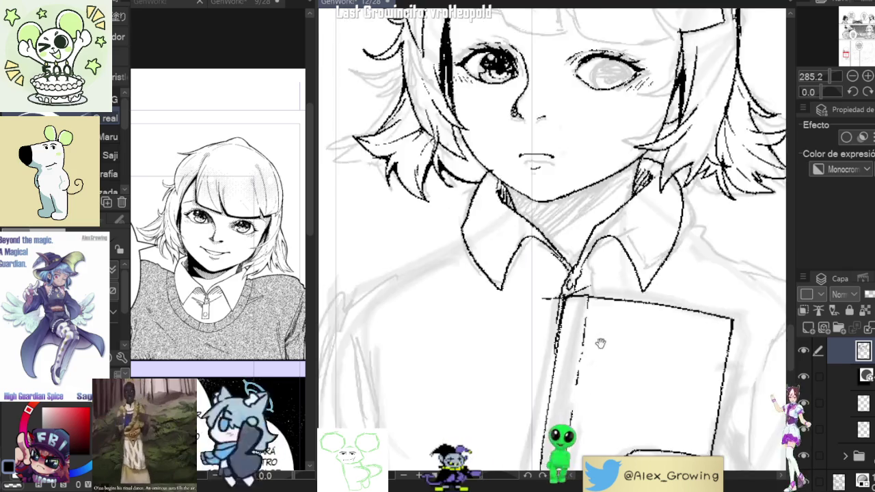
drag(547, 345, 545, 332)
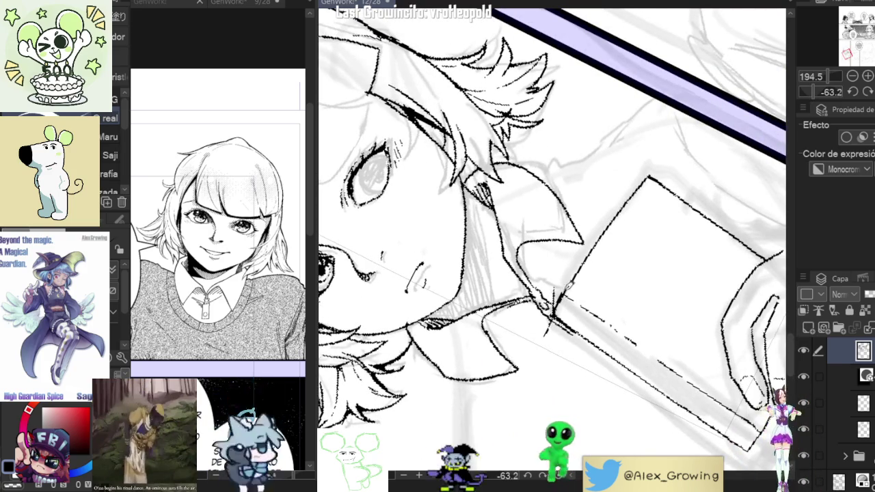
drag(600, 233, 589, 269)
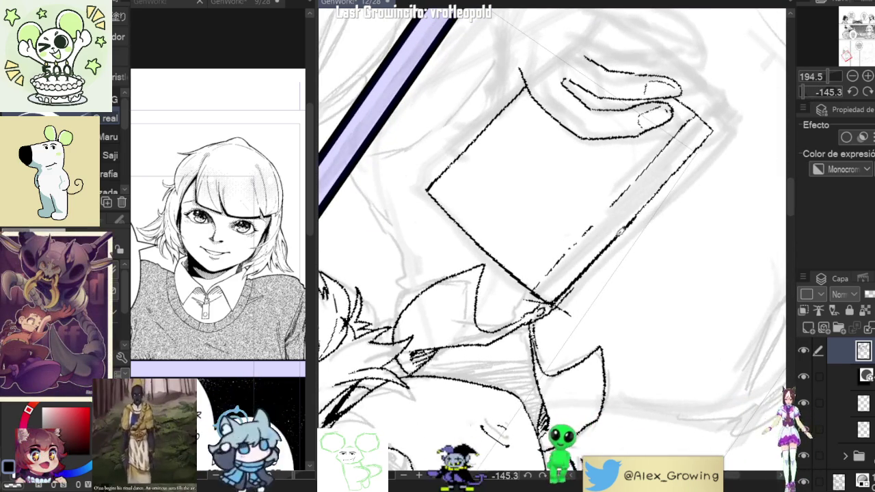
drag(641, 212, 579, 277)
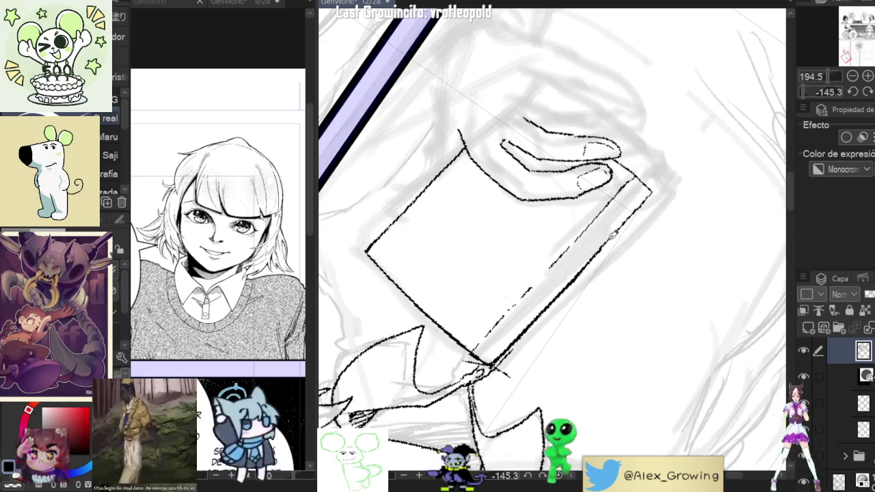
scroll(649, 198, up, 5)
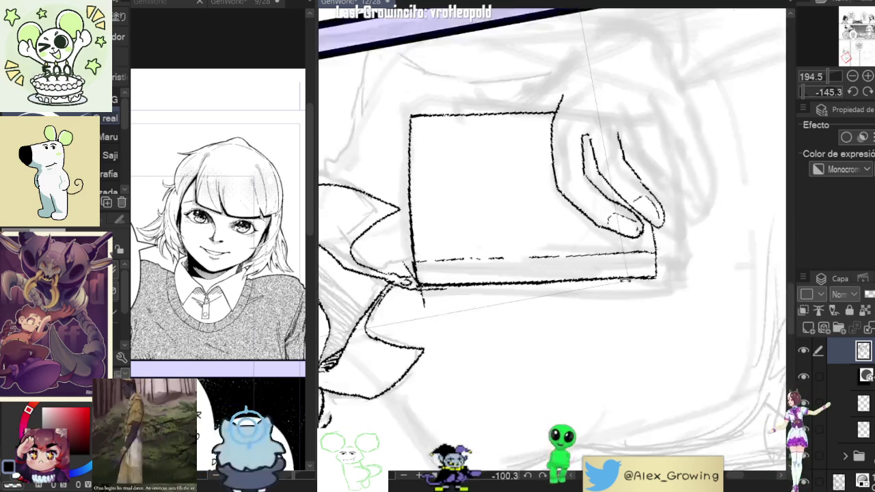
mouse_move(658, 265)
mouse_down()
mouse_move(651, 296)
mouse_move(658, 251)
mouse_move(676, 291)
mouse_move(670, 232)
mouse_move(713, 264)
mouse_up()
scroll(672, 246, down, 5)
key(ctrl+@)
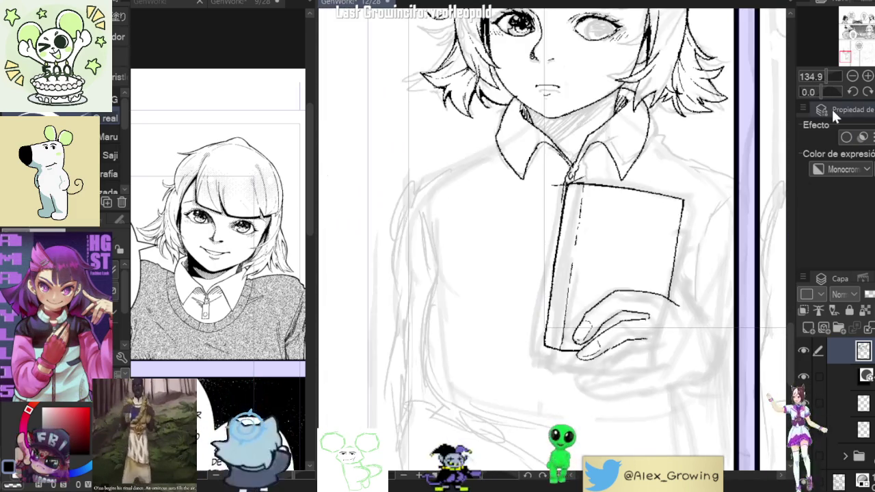
scroll(635, 287, up, 4)
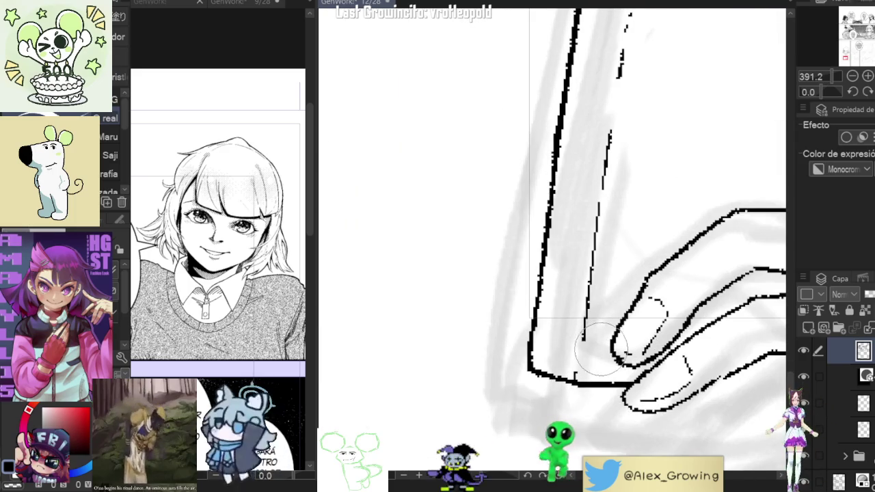
scroll(584, 357, down, 5)
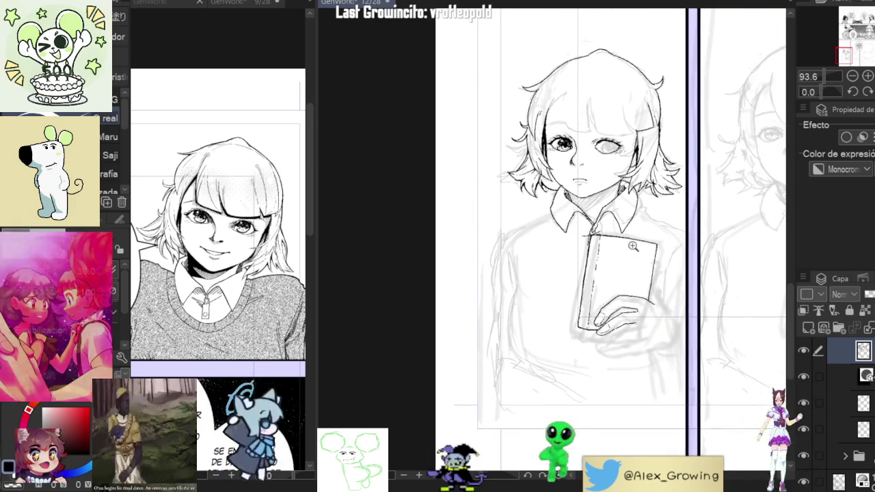
scroll(615, 277, up, 5)
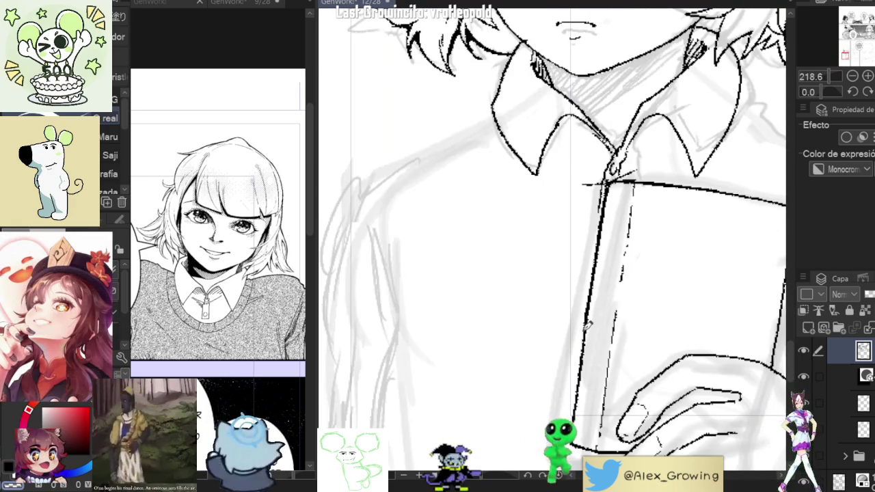
key(ctrl+0)
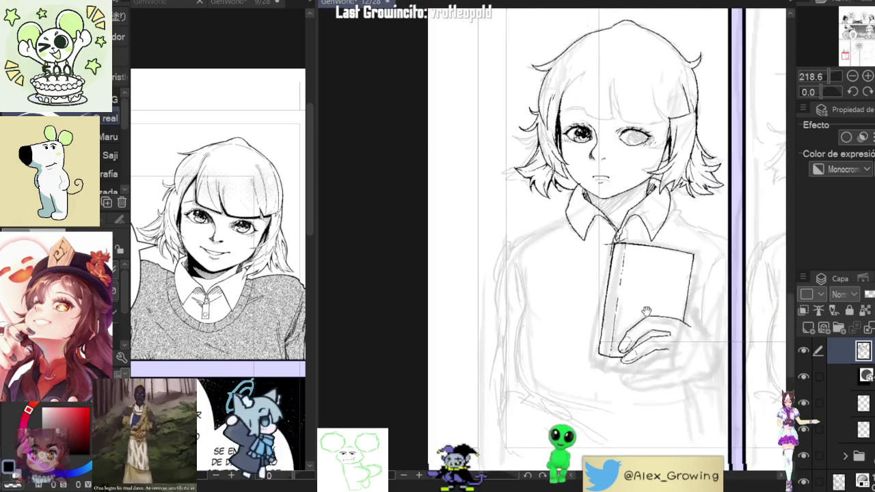
scroll(593, 284, up, 5)
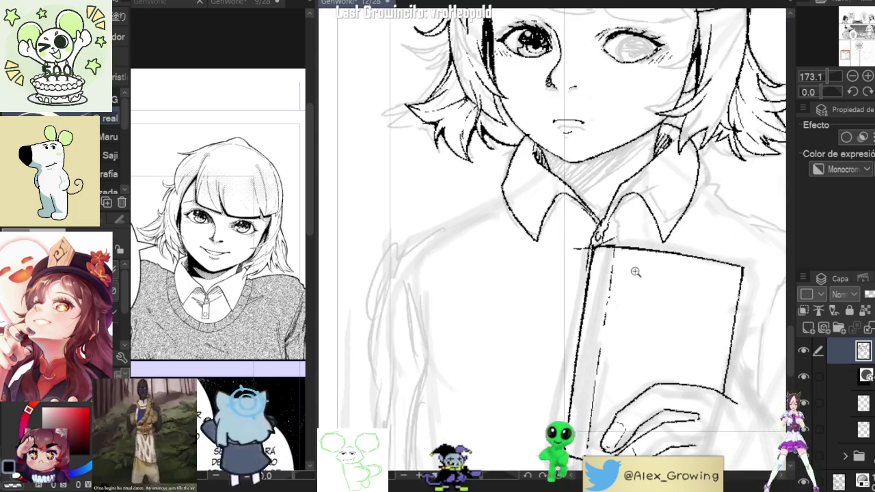
key(ctrl+0)
scroll(637, 248, up, 6)
scroll(638, 247, down, 2)
scroll(643, 249, down, 2)
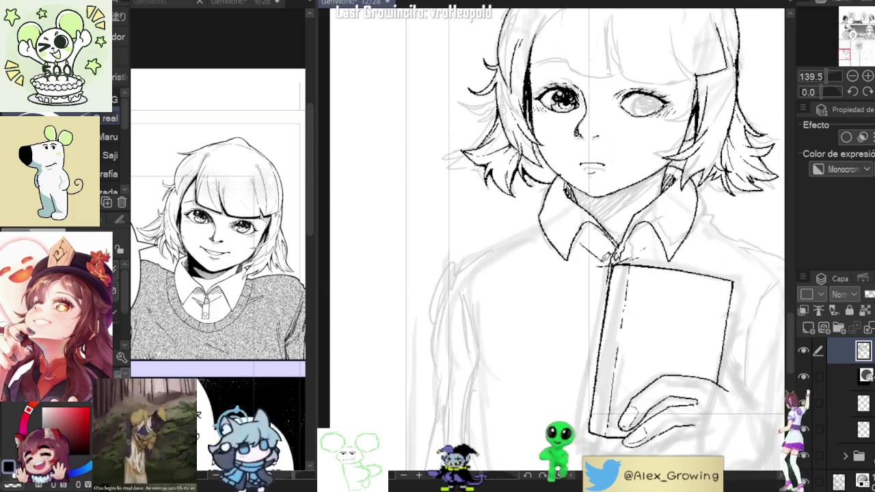
scroll(592, 236, down, 1)
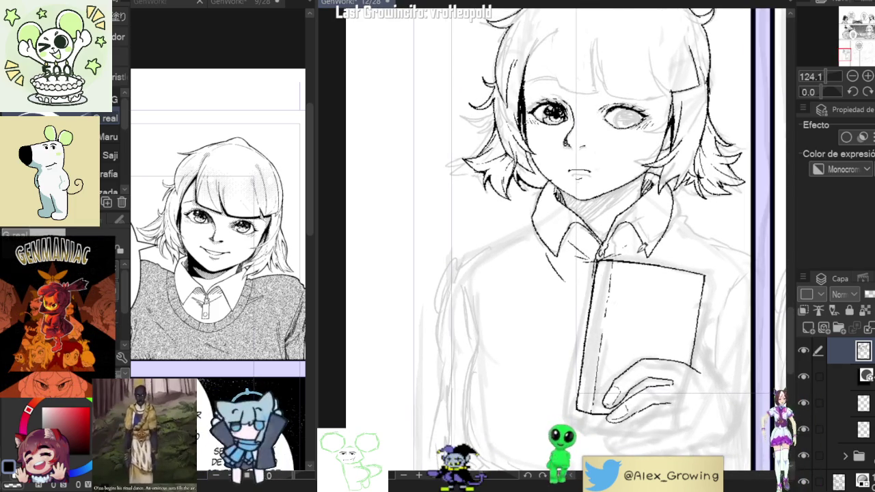
Step: Tilt the canvas counterclockwise and hatch shading onto the collar
scroll(553, 239, up, 4)
mouse_move(649, 308)
mouse_down()
mouse_move(683, 205)
mouse_move(615, 102)
mouse_up()
drag(684, 226, 636, 137)
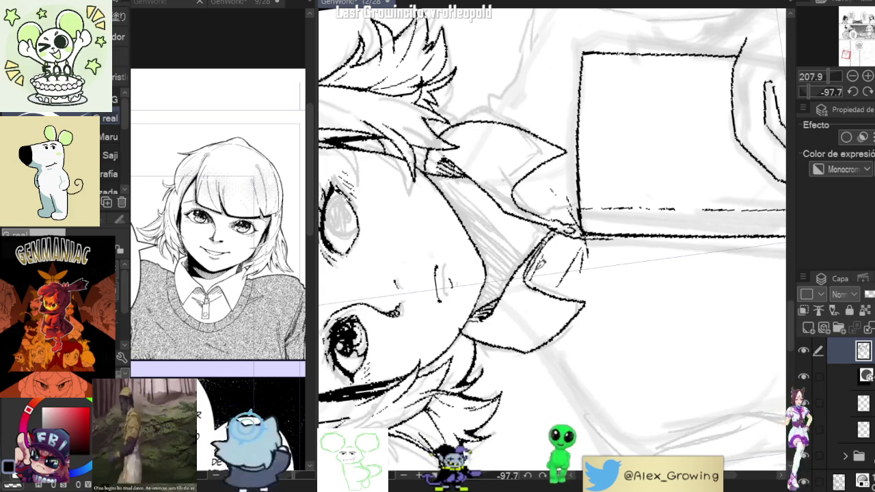
mouse_move(530, 282)
mouse_down()
mouse_move(552, 245)
mouse_move(564, 244)
mouse_move(552, 265)
mouse_move(583, 373)
mouse_move(534, 287)
mouse_up()
scroll(567, 248, down, 3)
scroll(533, 287, up, 5)
Step: Add more fine hatching inside the collar flap beside the book, then reset rotation
drag(582, 329, 617, 236)
scroll(617, 236, down, 2)
scroll(617, 236, up, 2)
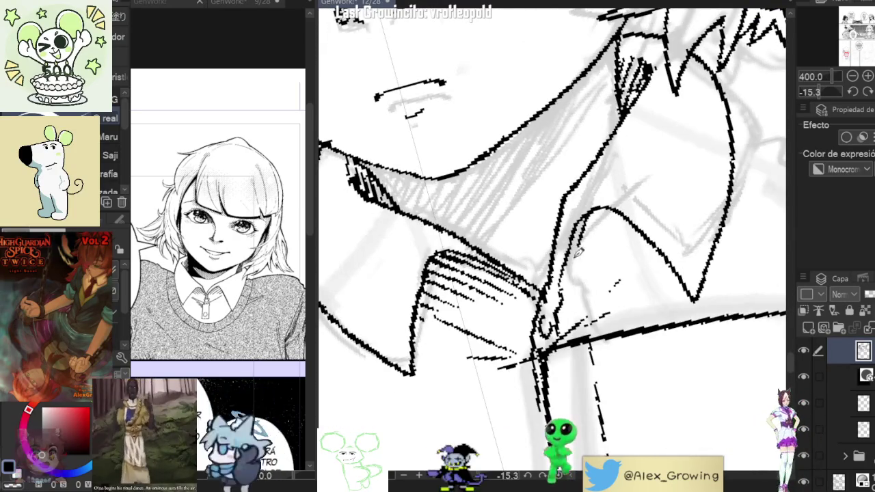
mouse_move(602, 213)
mouse_down()
mouse_move(583, 253)
mouse_move(593, 267)
mouse_move(604, 259)
mouse_up()
drag(632, 226, 617, 260)
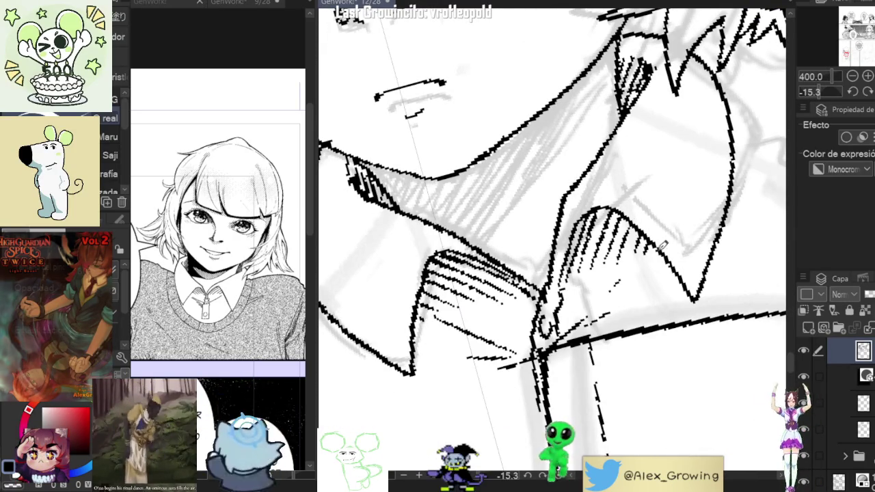
scroll(643, 298, down, 4)
key(ctrl+@)
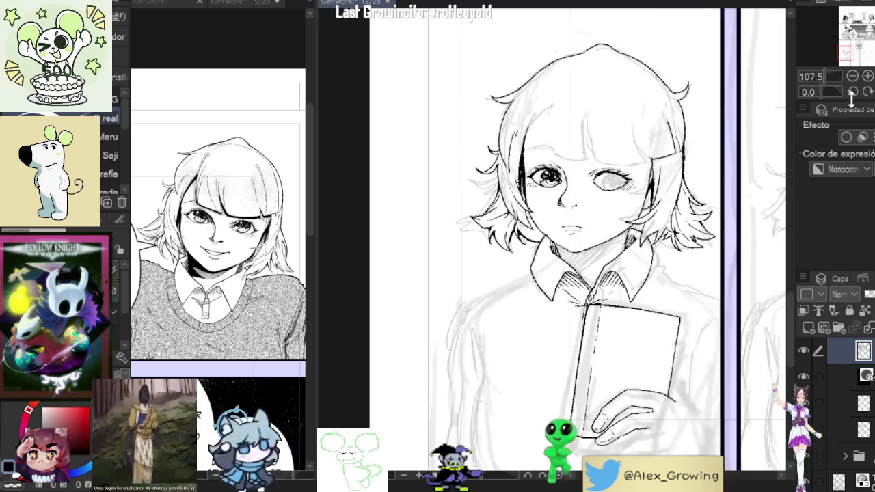
scroll(639, 274, down, 3)
scroll(635, 243, up, 1)
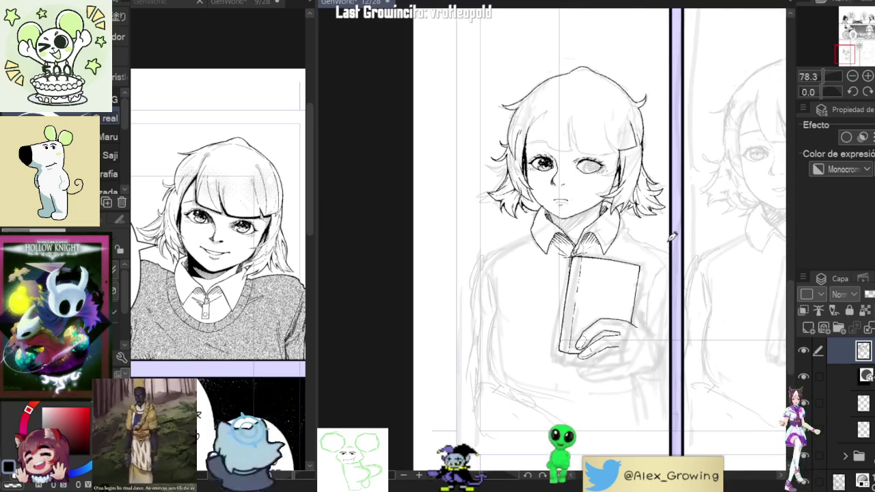
click(809, 482)
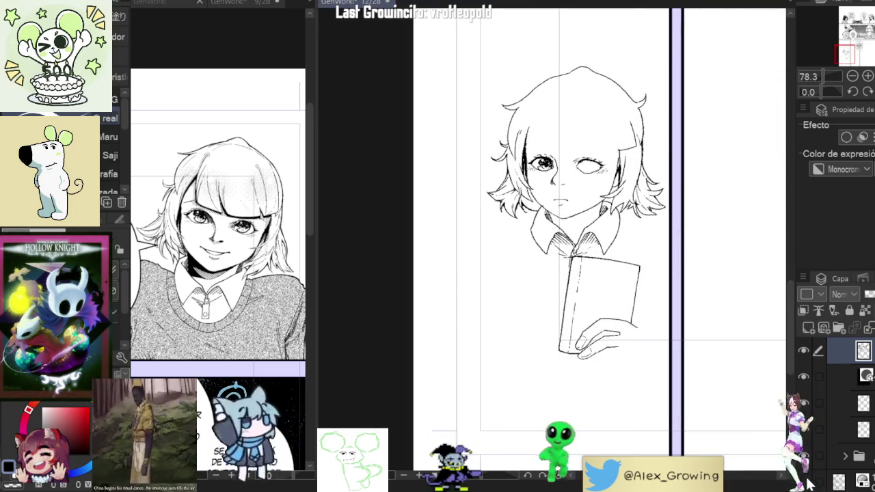
click(809, 482)
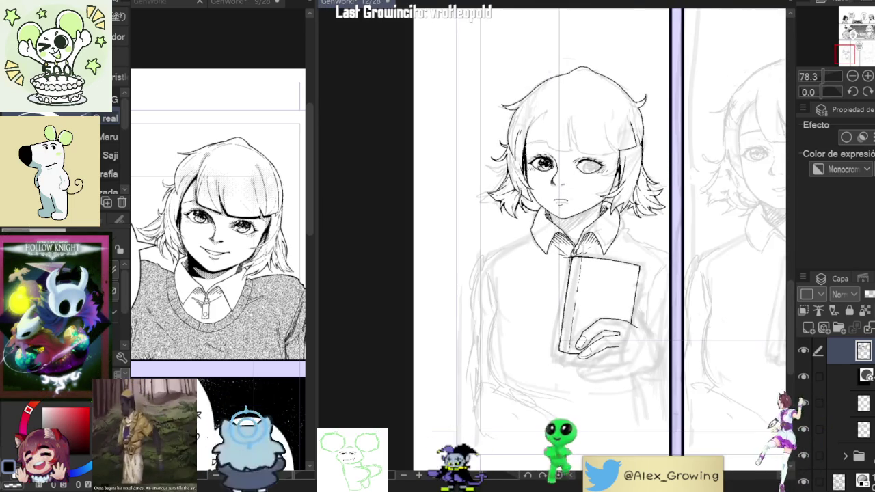
scroll(578, 222, up, 1)
scroll(578, 223, up, 1)
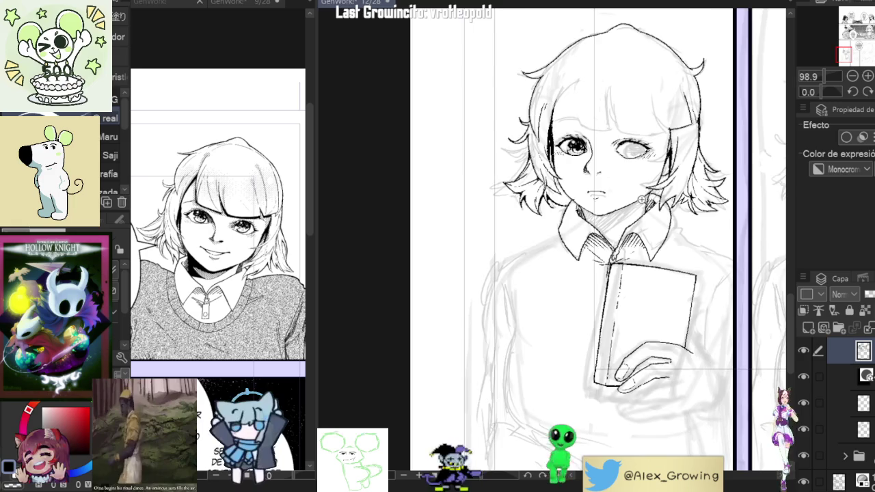
scroll(578, 222, up, 1)
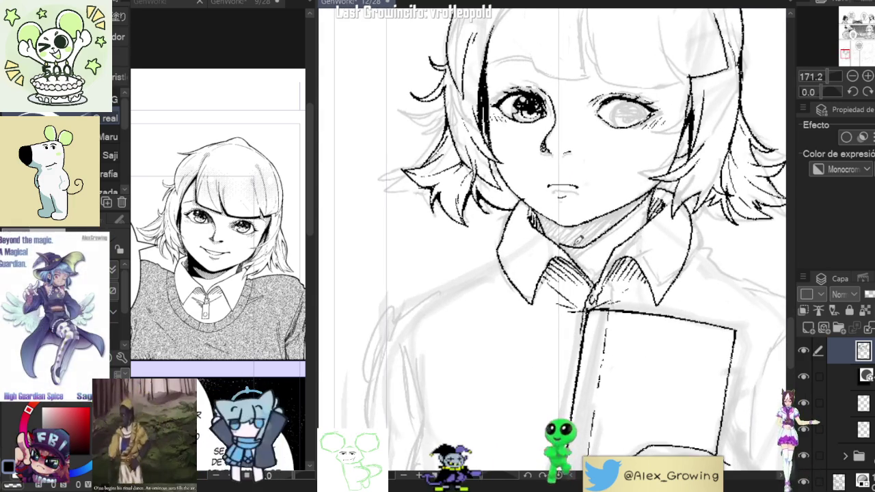
scroll(578, 241, up, 2)
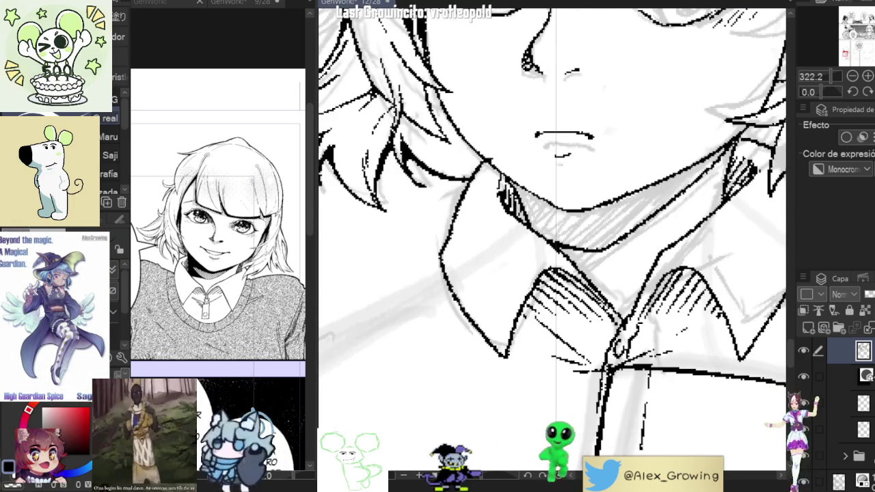
drag(605, 248, 637, 275)
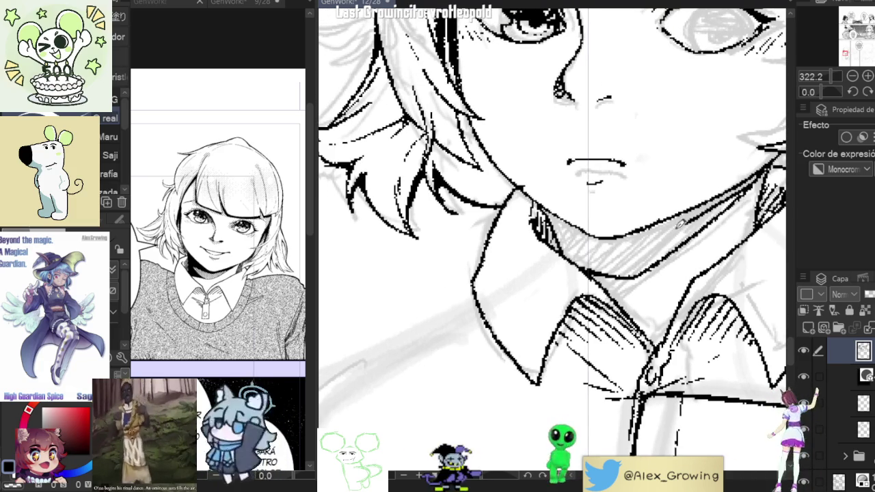
key(ctrl+0)
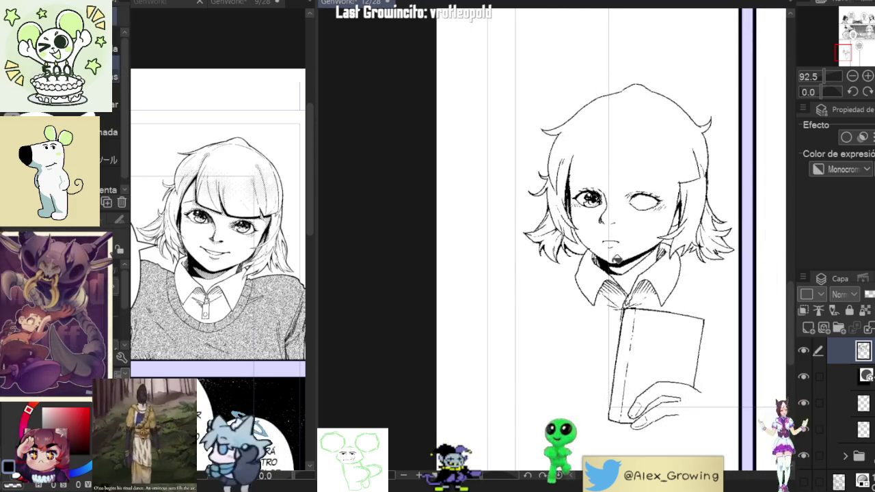
scroll(675, 251, down, 2)
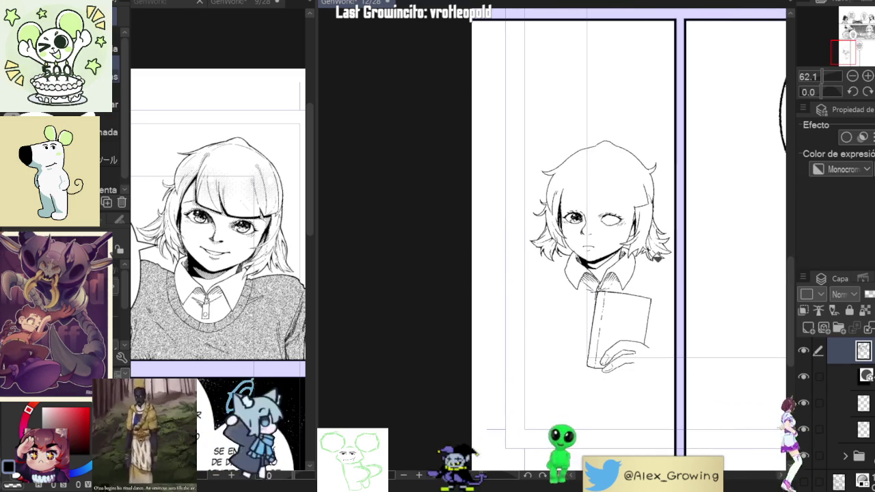
scroll(661, 165, up, 3)
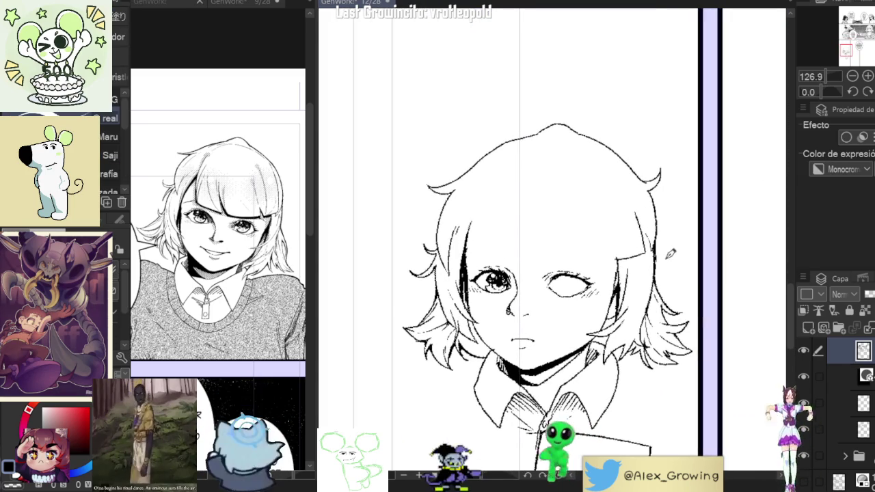
Step: Zoom in on the right eye and ink the left edge of its iris
scroll(571, 301, up, 2)
scroll(573, 309, up, 2)
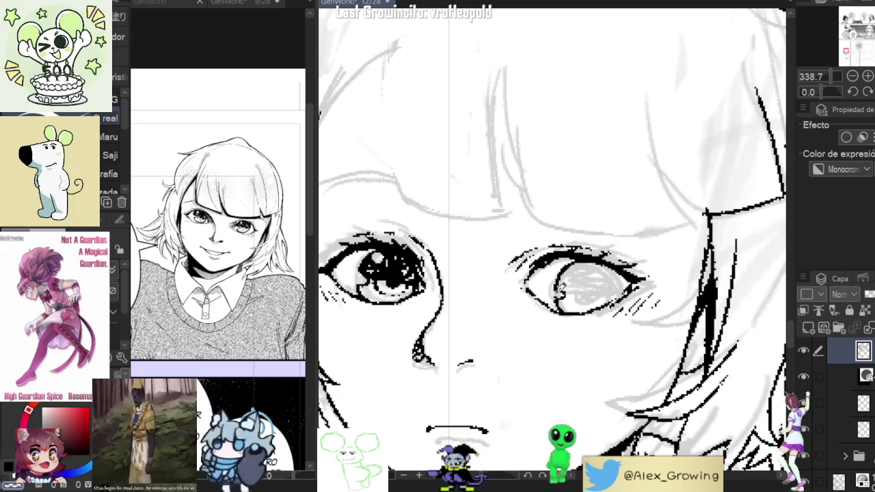
scroll(604, 301, down, 4)
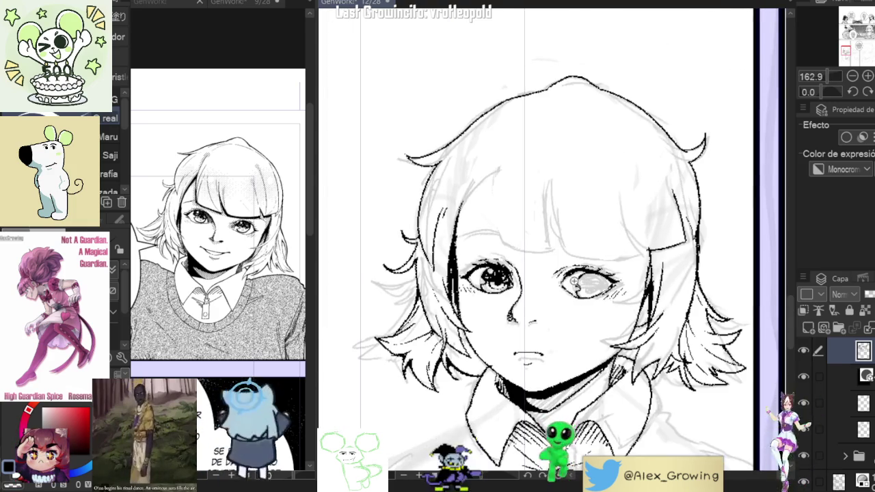
scroll(580, 279, up, 4)
drag(579, 290, 595, 305)
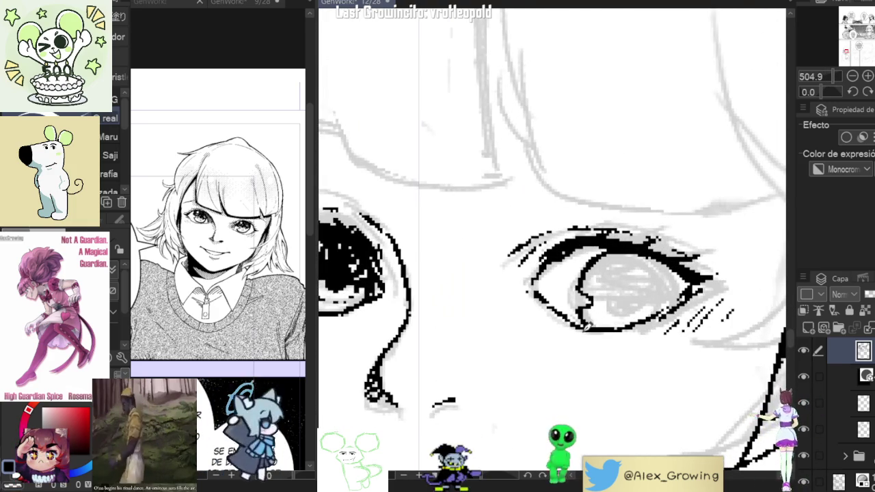
scroll(588, 308, down, 4)
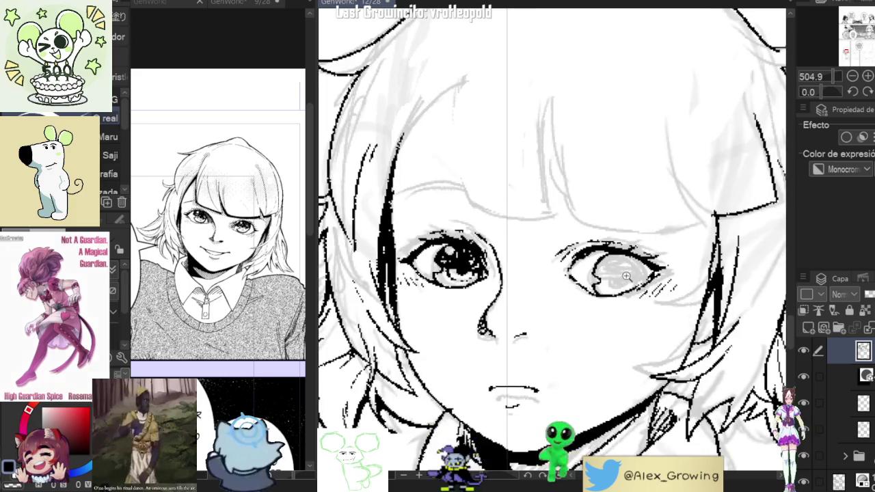
scroll(598, 291, up, 4)
scroll(602, 283, down, 2)
scroll(619, 284, down, 1)
scroll(622, 283, up, 3)
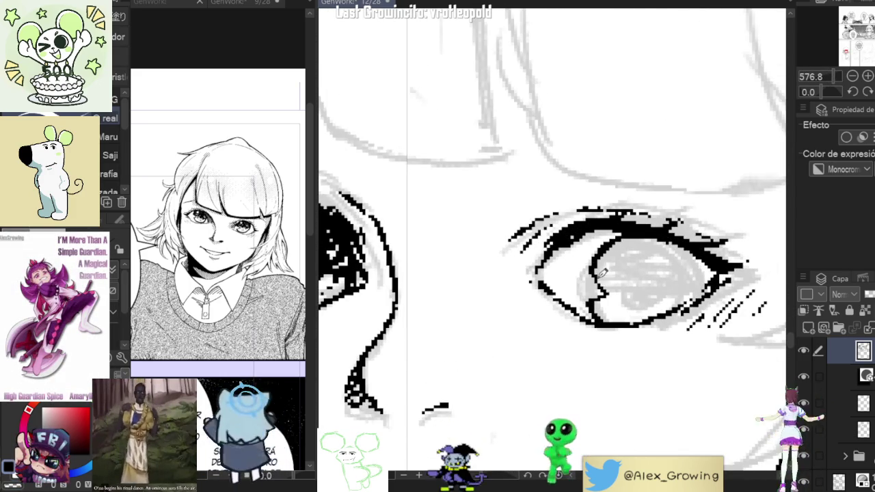
scroll(620, 285, down, 2)
scroll(616, 273, up, 2)
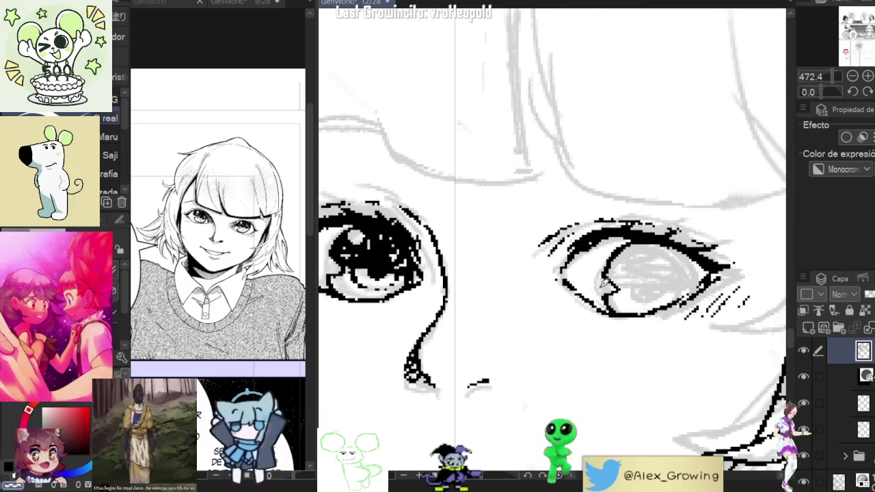
scroll(602, 279, down, 3)
scroll(610, 254, up, 1)
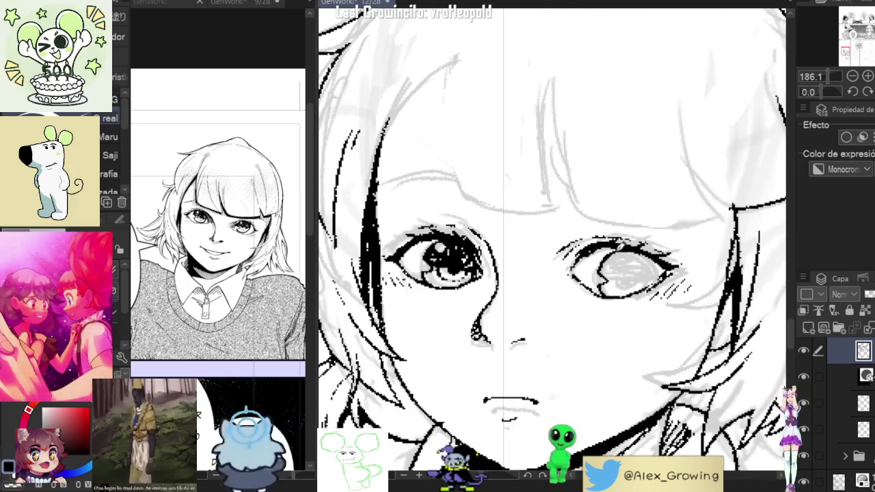
scroll(619, 248, up, 2)
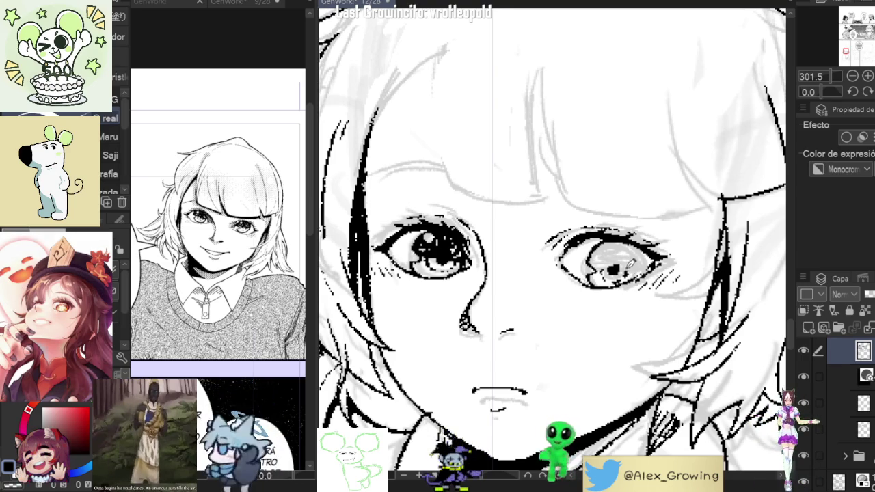
Step: Tilt the canvas and hatch the right iris densely around the pupil
mouse_move(608, 264)
mouse_down()
mouse_move(638, 209)
mouse_move(605, 240)
mouse_up()
drag(640, 202, 625, 217)
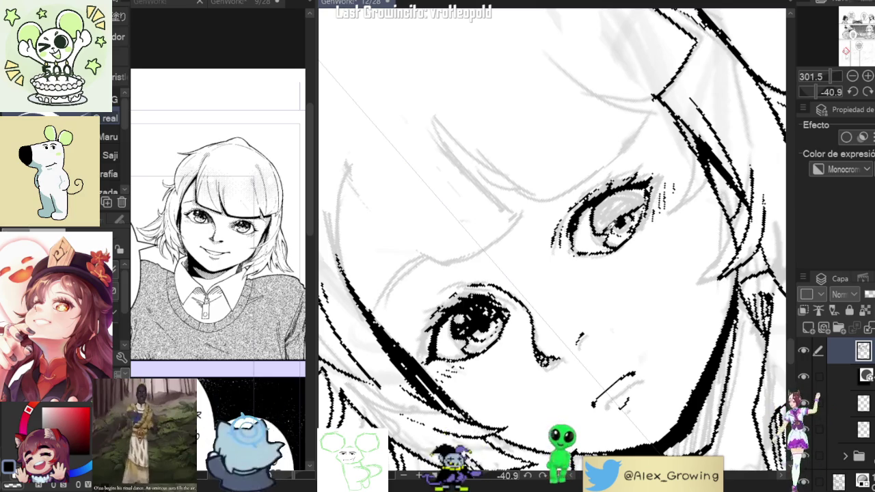
mouse_move(653, 183)
mouse_down()
mouse_move(636, 205)
mouse_move(642, 197)
mouse_up()
mouse_move(649, 180)
mouse_down()
mouse_move(631, 204)
mouse_move(619, 200)
mouse_up()
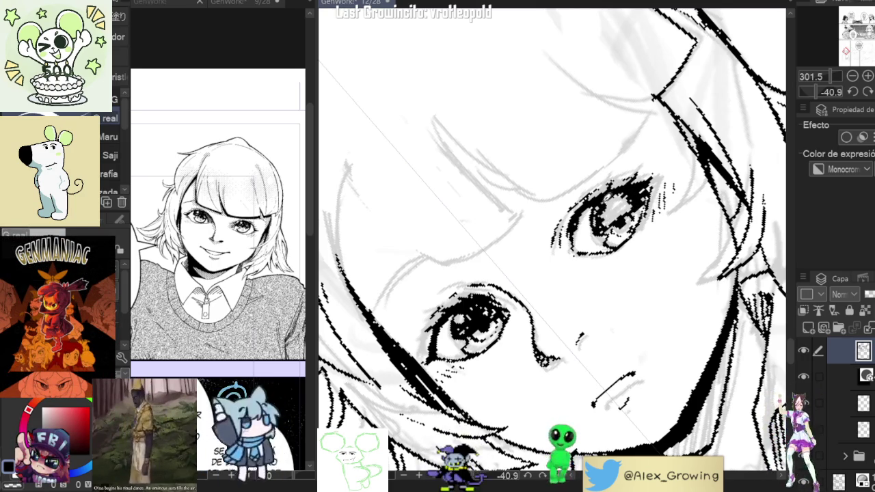
drag(636, 186, 624, 205)
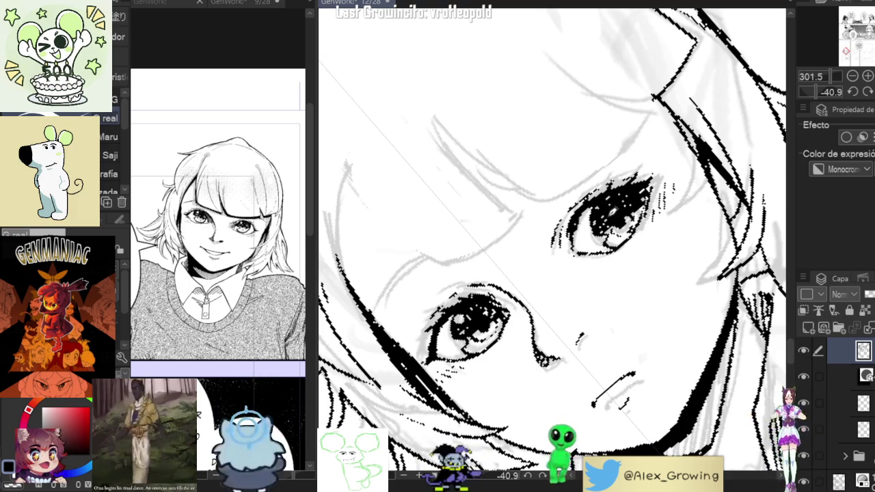
Step: Fill the right eye's pupil with solid black ink and zoom out
drag(637, 199, 608, 248)
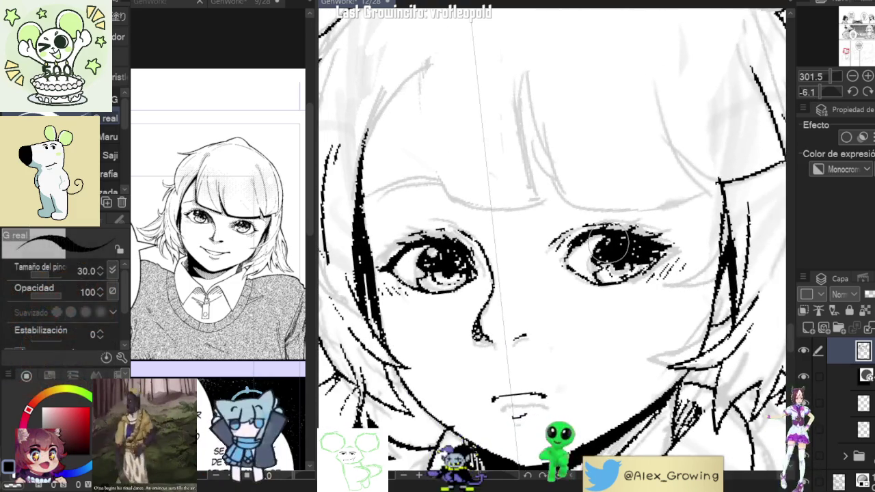
drag(609, 247, 606, 253)
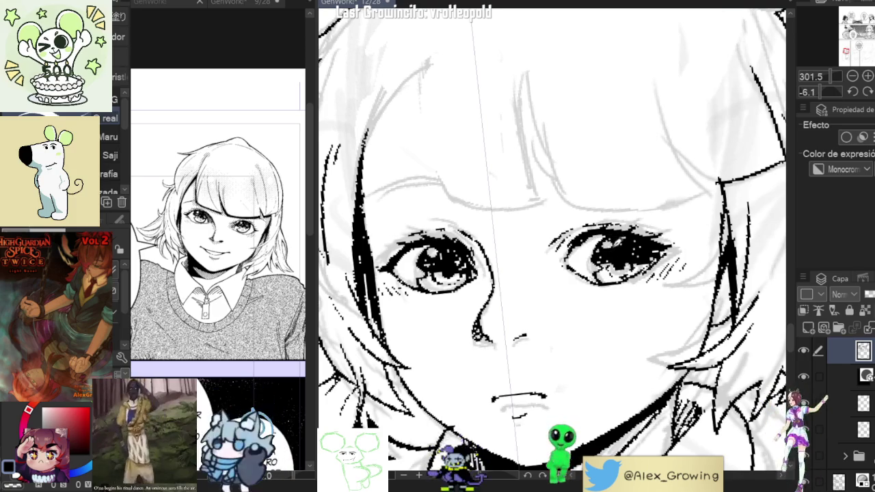
mouse_move(611, 247)
mouse_down()
mouse_move(615, 253)
mouse_move(619, 235)
mouse_move(638, 252)
mouse_up()
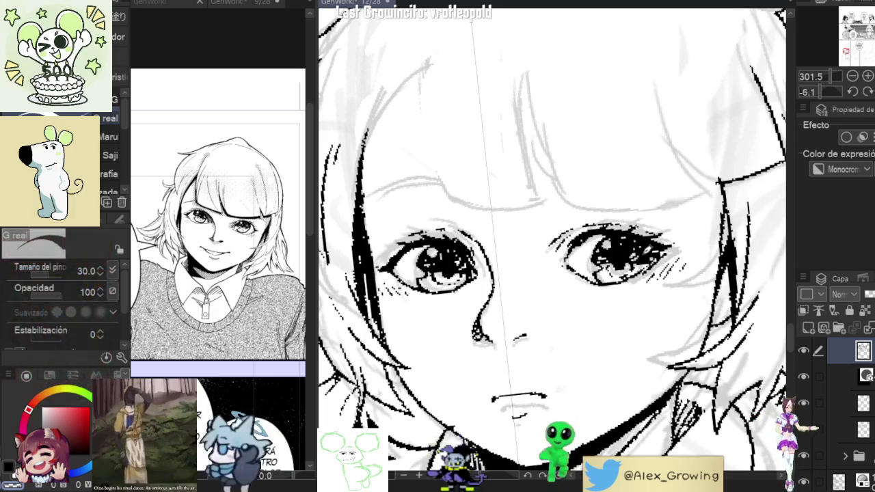
scroll(650, 290, down, 2)
scroll(650, 290, down, 1)
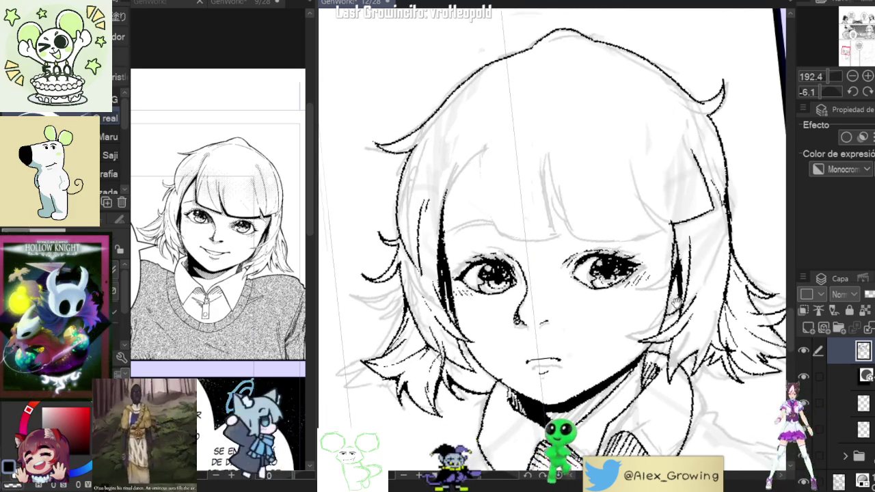
scroll(676, 301, down, 1)
scroll(667, 297, down, 1)
scroll(657, 294, down, 1)
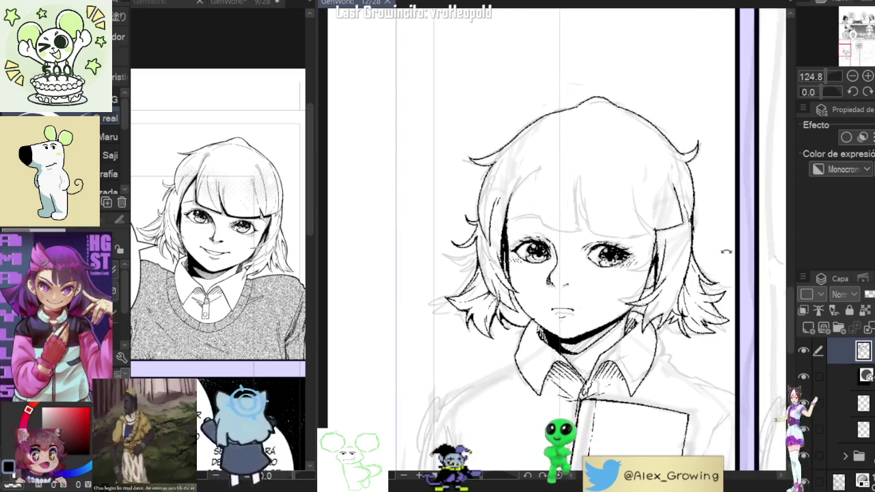
Step: Ink a hair strand beside the right eye, redrawing it shorter
scroll(663, 275, up, 5)
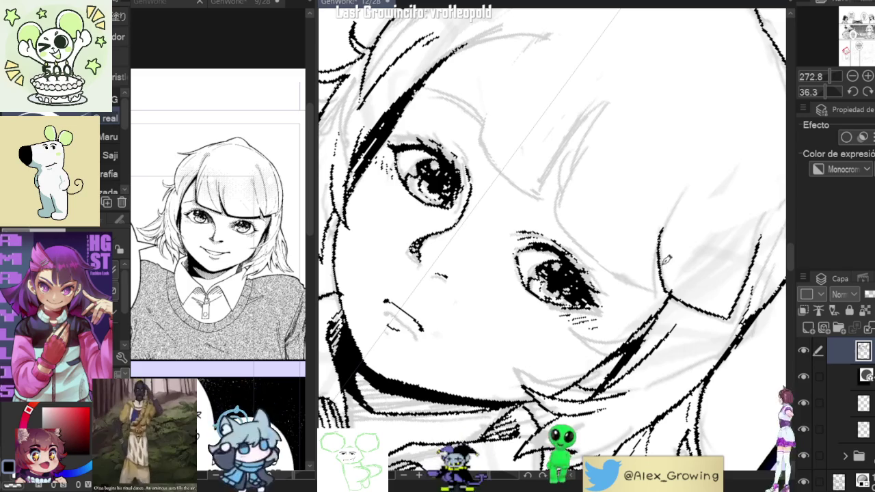
drag(674, 205, 655, 293)
key(ctrl+z)
mouse_move(674, 205)
mouse_down()
mouse_move(655, 294)
mouse_move(567, 331)
mouse_up()
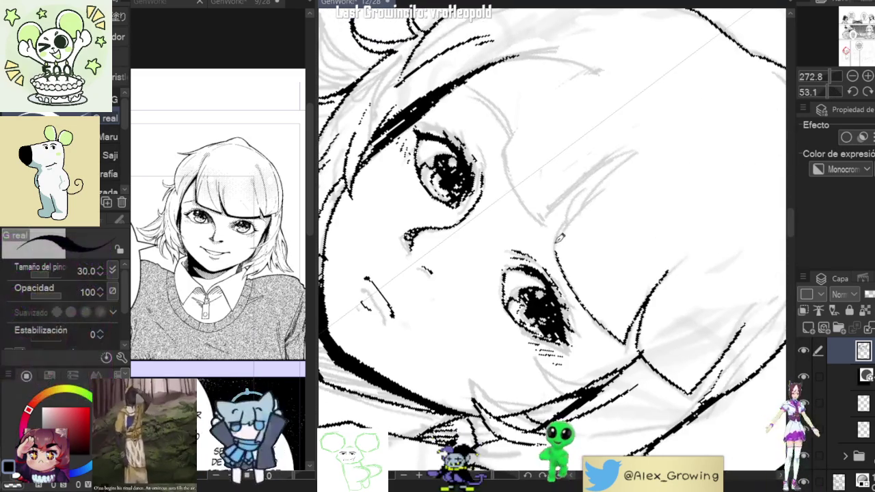
mouse_move(569, 227)
mouse_down()
mouse_move(615, 164)
mouse_move(592, 160)
mouse_move(615, 161)
mouse_up()
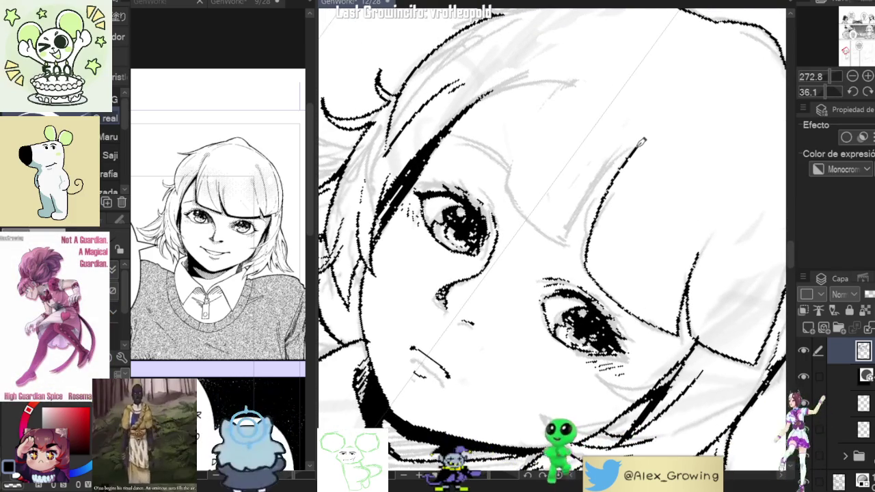
mouse_move(592, 218)
mouse_down()
mouse_move(630, 171)
mouse_move(565, 240)
mouse_move(572, 311)
mouse_move(541, 264)
mouse_move(540, 233)
mouse_move(557, 199)
mouse_move(601, 156)
mouse_up()
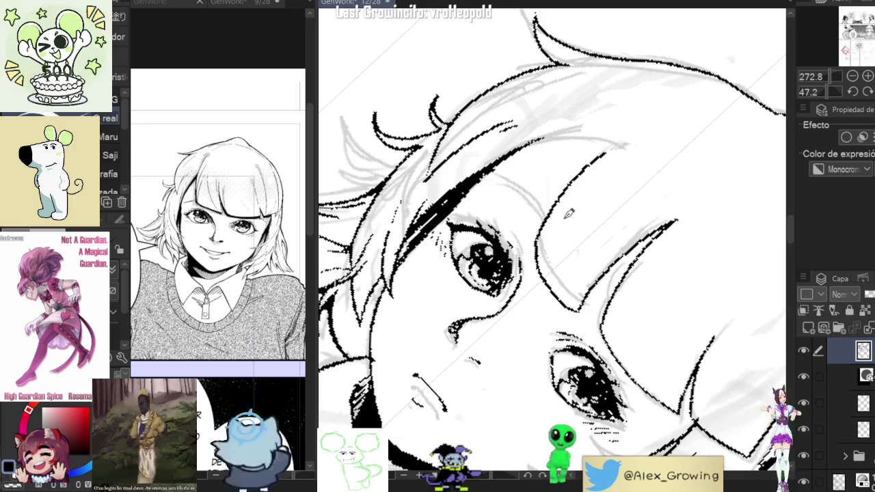
key(ctrl+z)
mouse_move(578, 311)
mouse_down()
mouse_move(528, 246)
mouse_move(601, 156)
mouse_move(597, 139)
mouse_up()
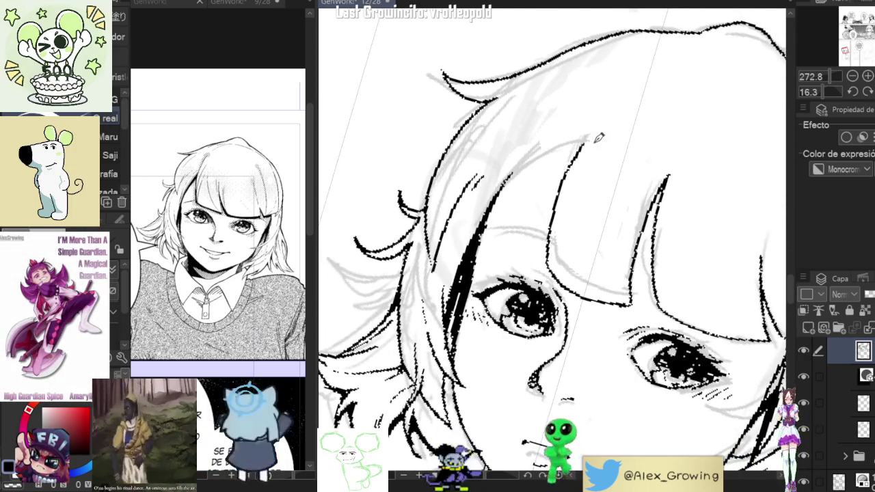
Step: Draw a bold, extended strand across the bangs
mouse_move(494, 198)
mouse_down()
mouse_move(523, 168)
mouse_move(583, 133)
mouse_move(509, 176)
mouse_up()
key(ctrl+z)
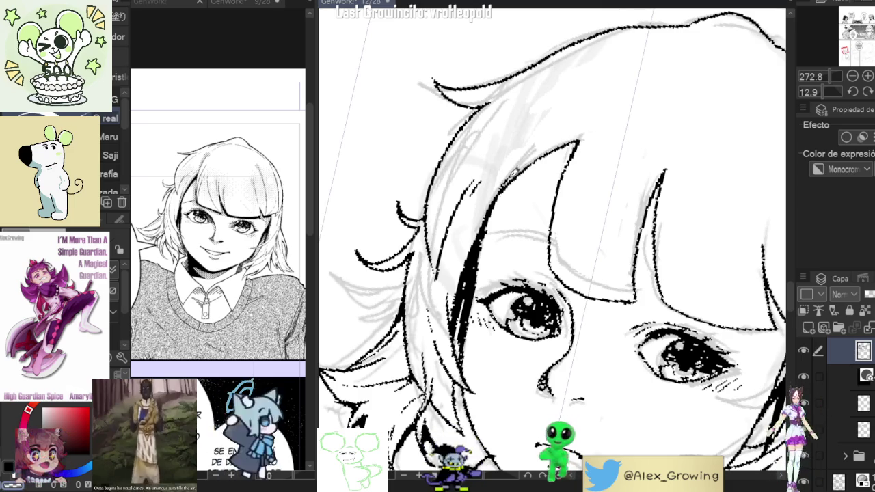
scroll(533, 185, down, 3)
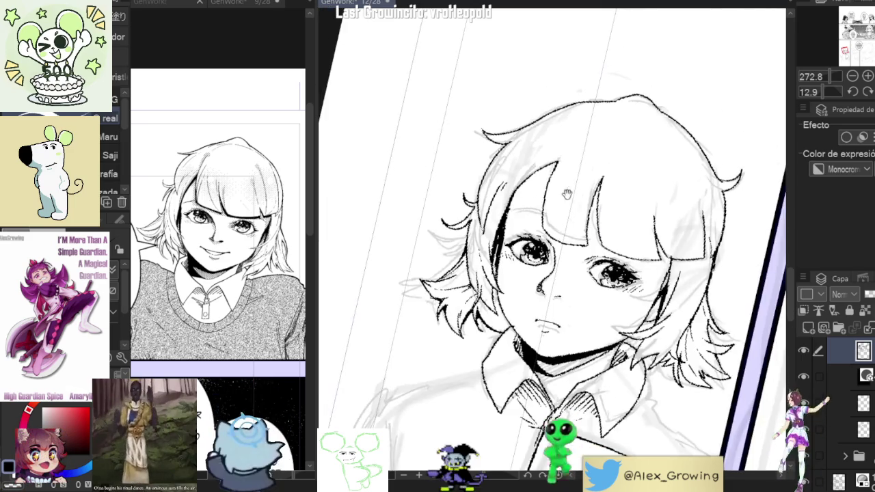
scroll(554, 199, up, 2)
drag(519, 177, 577, 151)
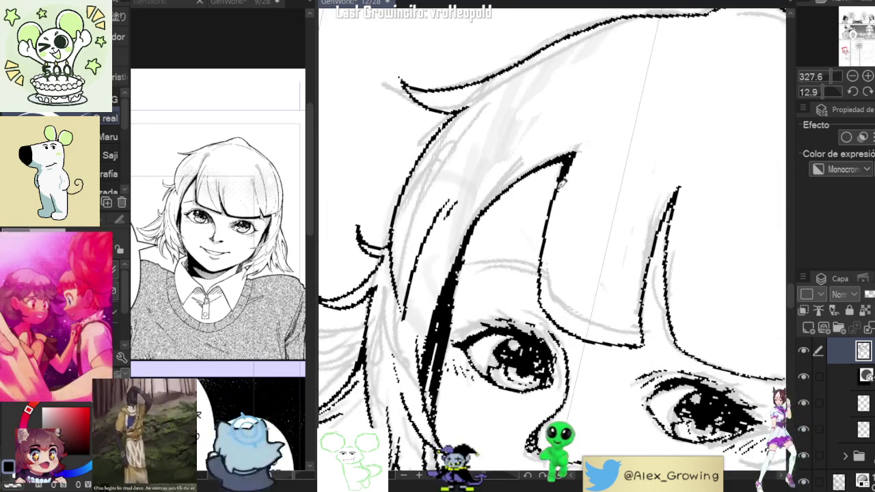
scroll(577, 151, down, 3)
scroll(578, 155, up, 4)
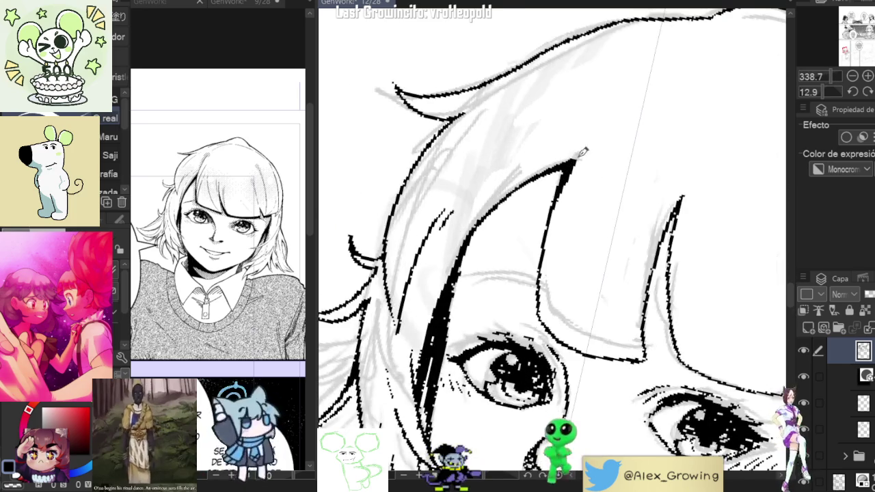
scroll(580, 158, down, 2)
Step: Ink the face contour below the bangs on the right side
mouse_move(644, 188)
mouse_down()
mouse_move(602, 175)
mouse_move(557, 216)
mouse_up()
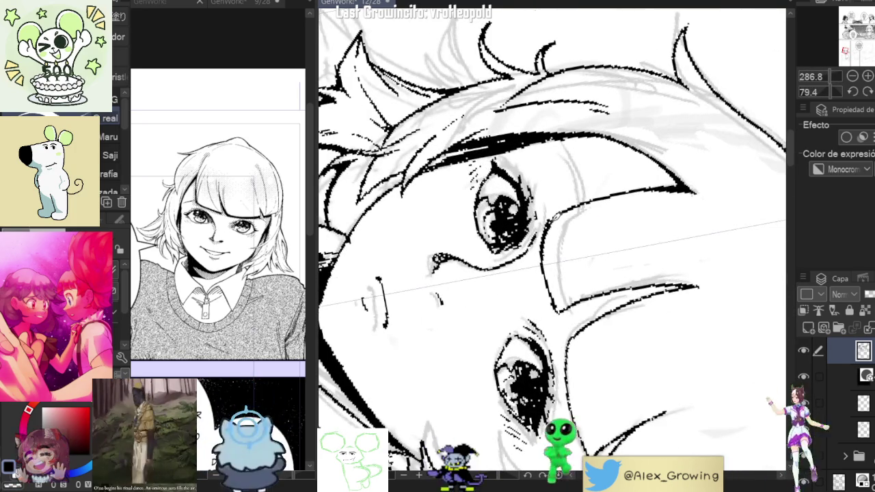
mouse_move(551, 218)
mouse_down()
mouse_move(540, 273)
mouse_move(555, 308)
mouse_up()
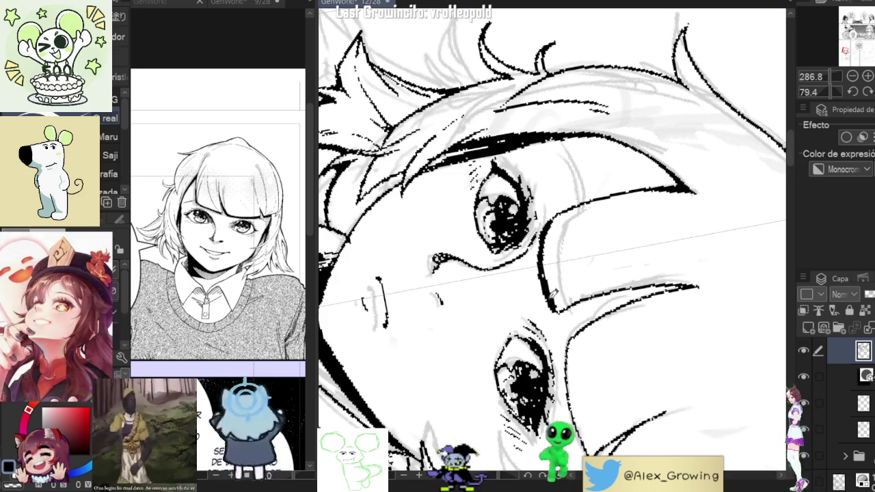
drag(559, 244, 659, 217)
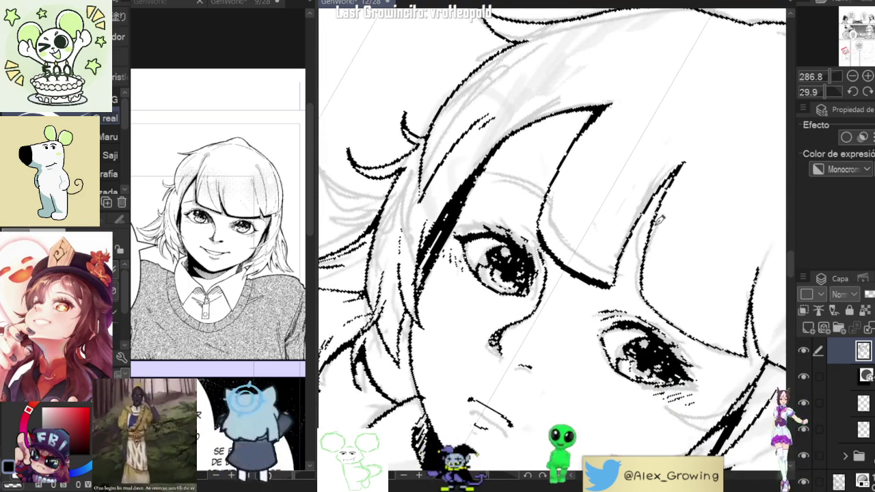
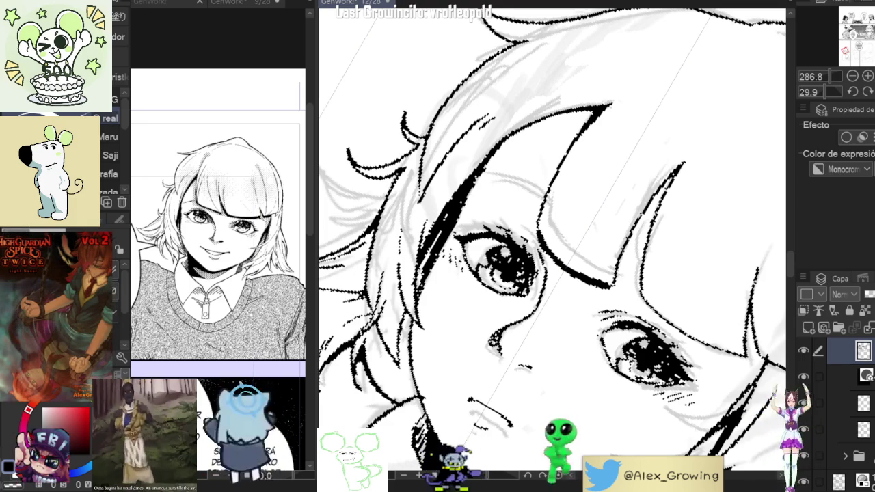
Step: Rotate and zoom in on the jaw, then ink a thicker G-pen stroke along the girl's jaw line
mouse_move(630, 270)
mouse_down()
mouse_move(642, 256)
mouse_move(632, 230)
mouse_up()
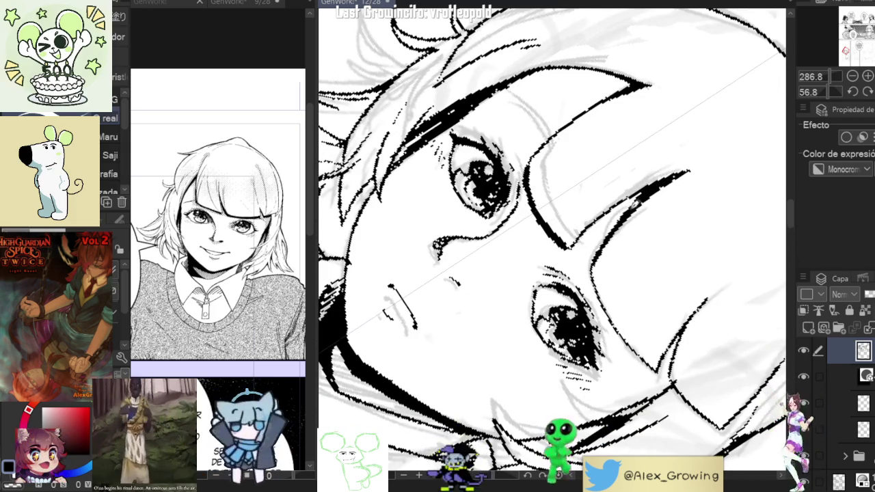
mouse_move(594, 270)
mouse_down()
mouse_move(580, 231)
mouse_move(544, 332)
mouse_up()
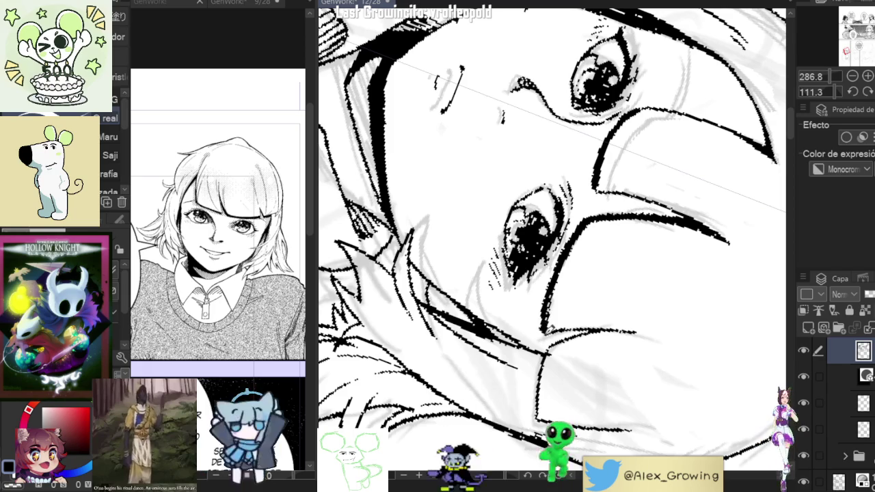
mouse_move(579, 227)
mouse_down()
mouse_move(547, 274)
mouse_move(520, 226)
mouse_up()
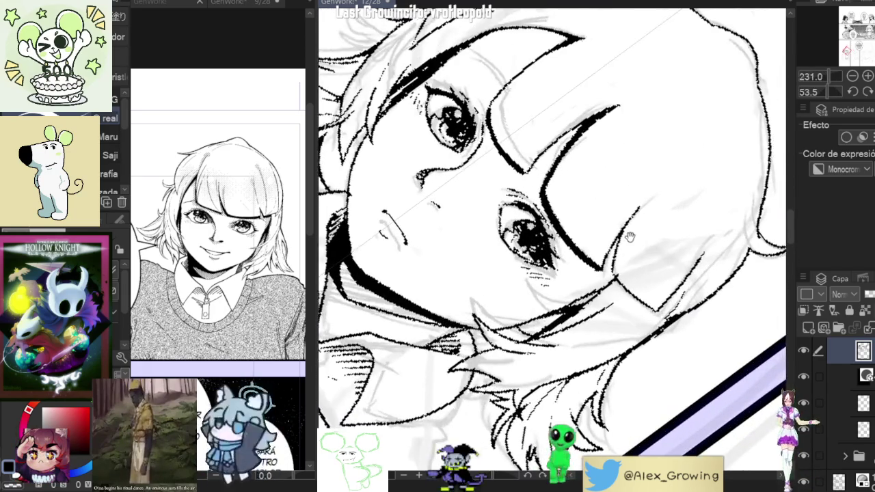
drag(646, 236, 601, 258)
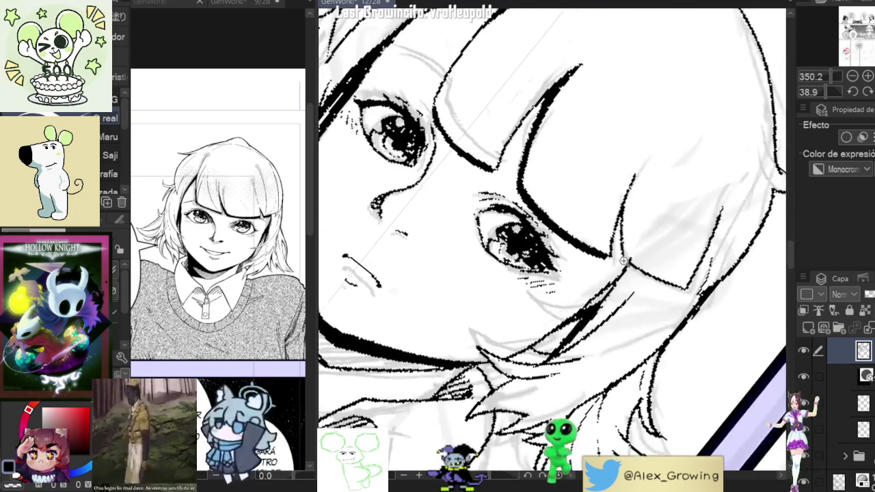
drag(608, 255, 599, 257)
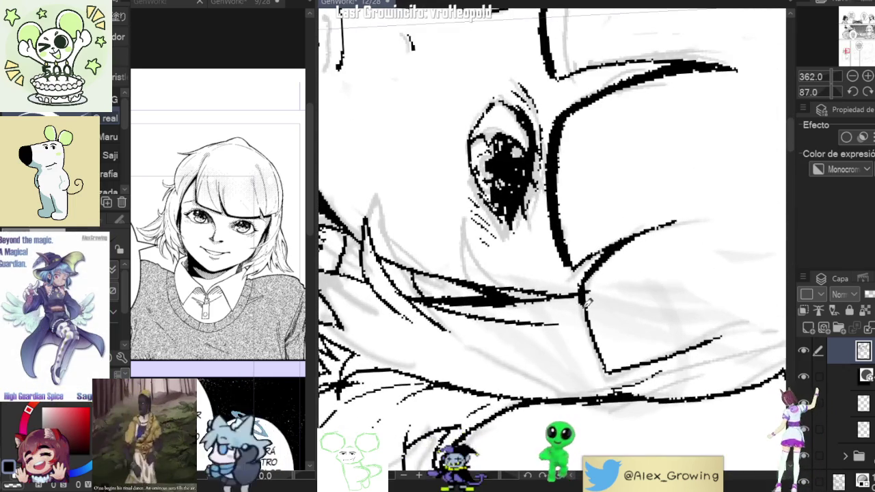
drag(581, 270, 606, 366)
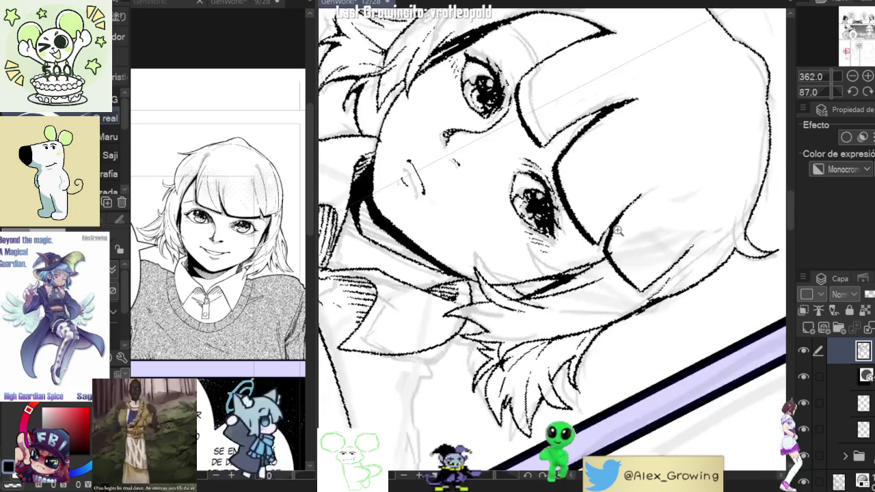
drag(615, 255, 640, 233)
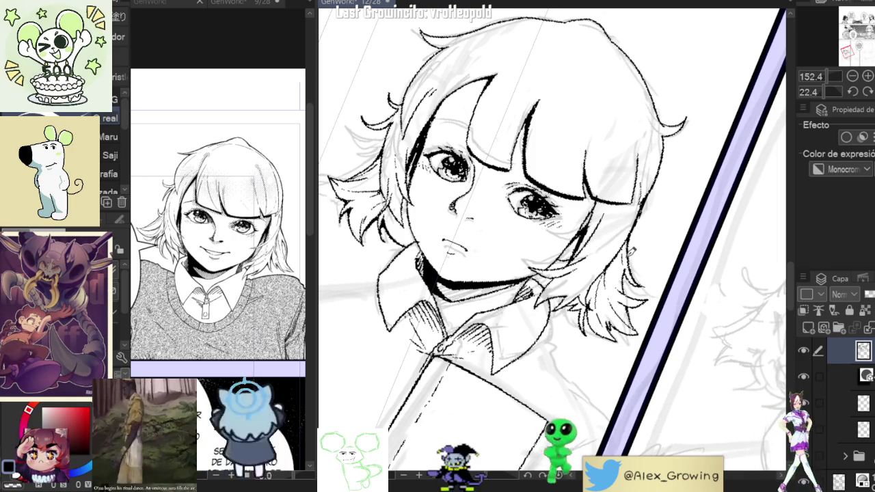
Step: Ink hair strands near the girl's eye, rotating and zooming the page as needed
key(ctrl+at)
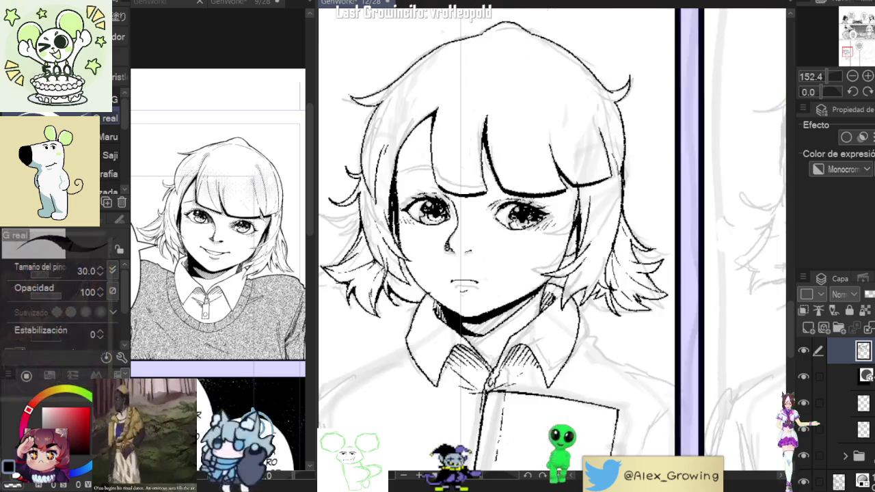
scroll(585, 191, up, 2)
scroll(585, 191, up, 3)
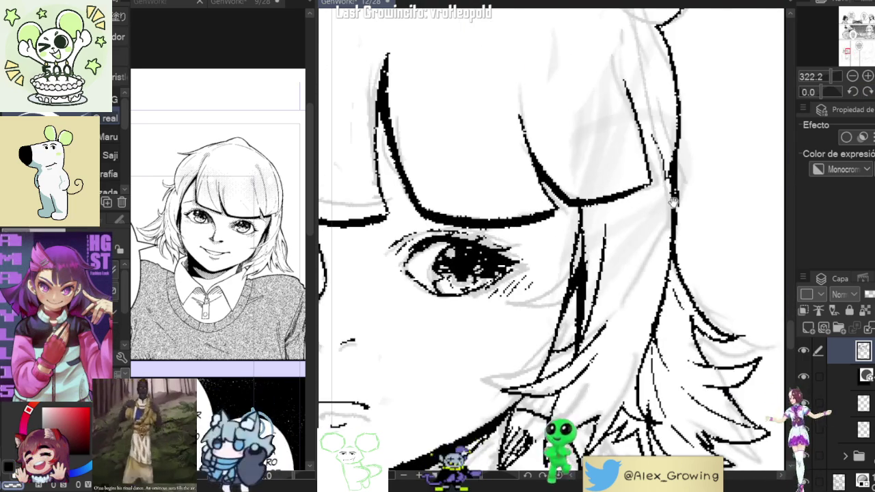
drag(673, 188, 641, 188)
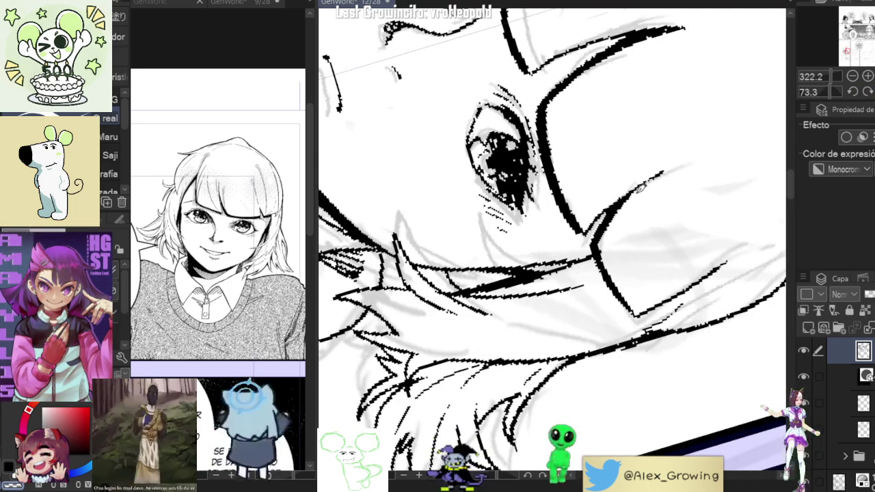
scroll(641, 188, down, 5)
scroll(641, 189, up, 4)
drag(641, 188, 624, 215)
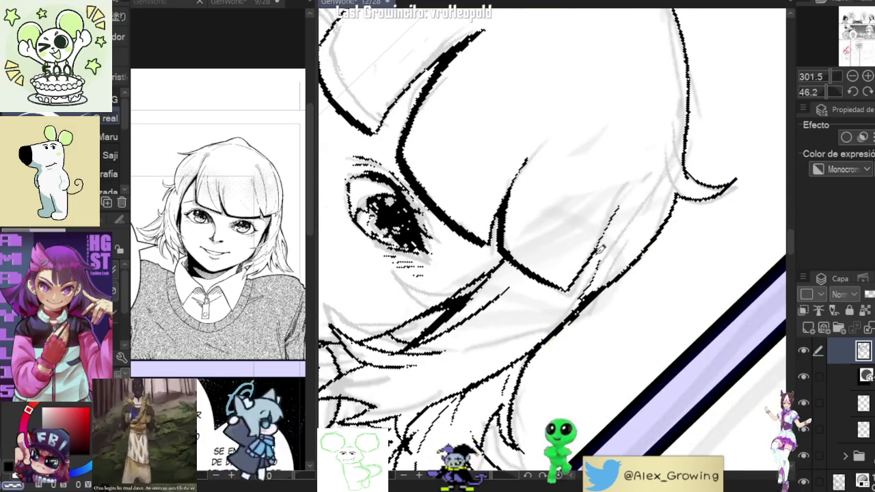
key(ctrl+0)
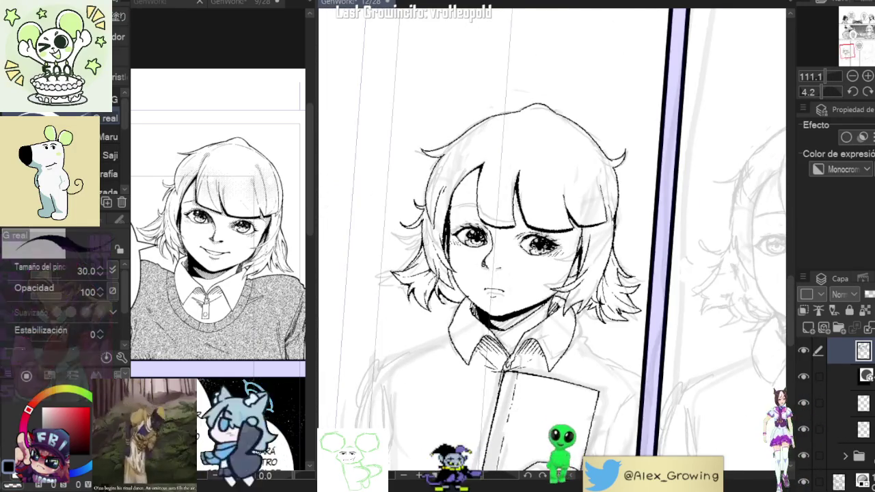
scroll(487, 229, up, 3)
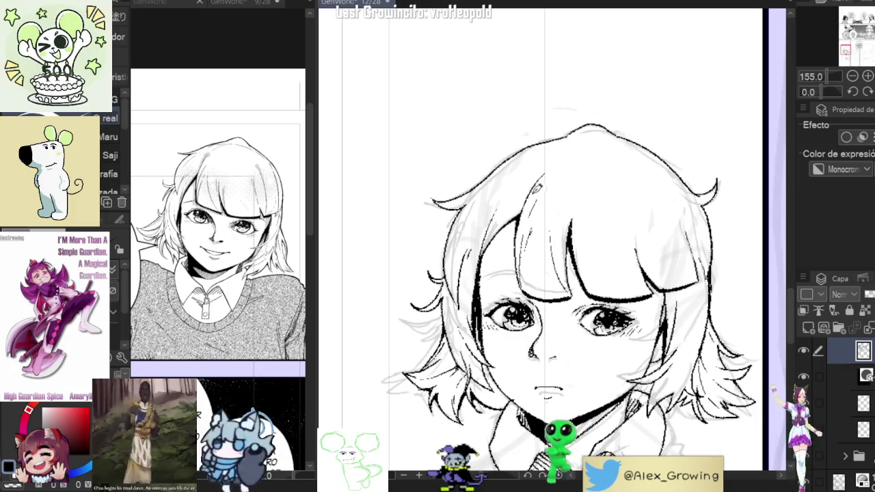
drag(537, 187, 543, 199)
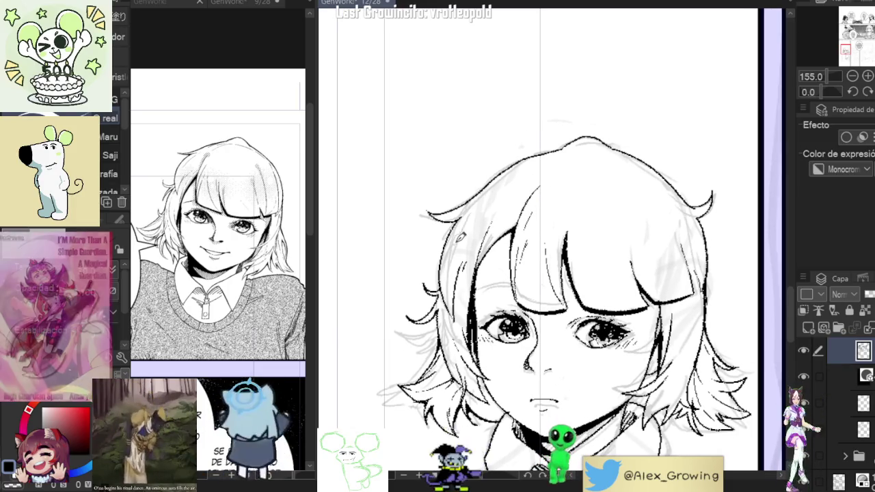
drag(565, 154, 505, 187)
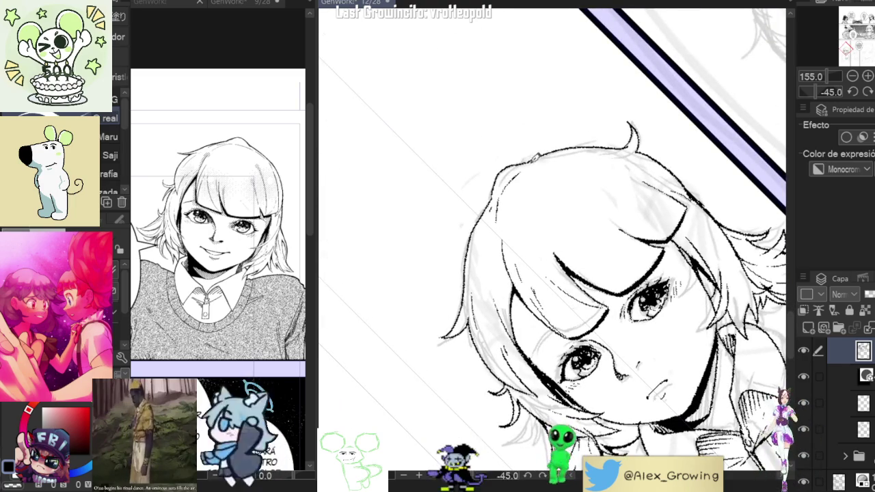
Step: Ink more strands in the bangs with the face turned sideways, then straighten the view to review
drag(555, 153, 530, 161)
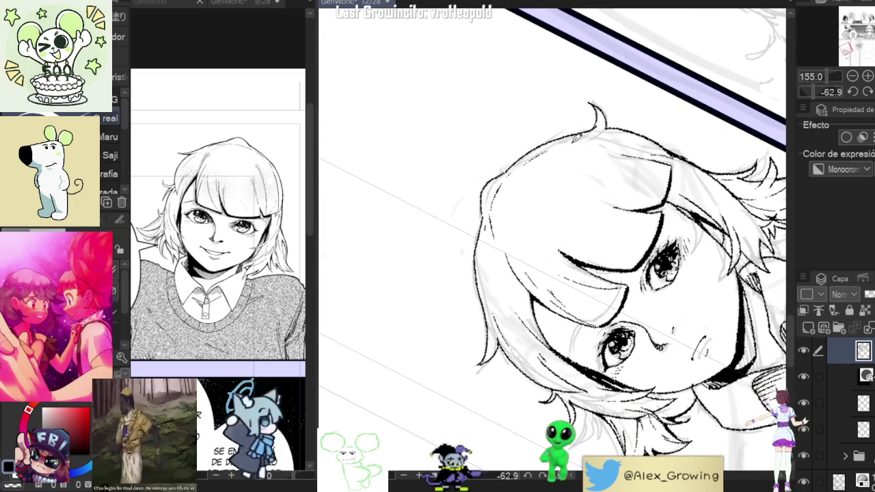
drag(648, 156, 566, 157)
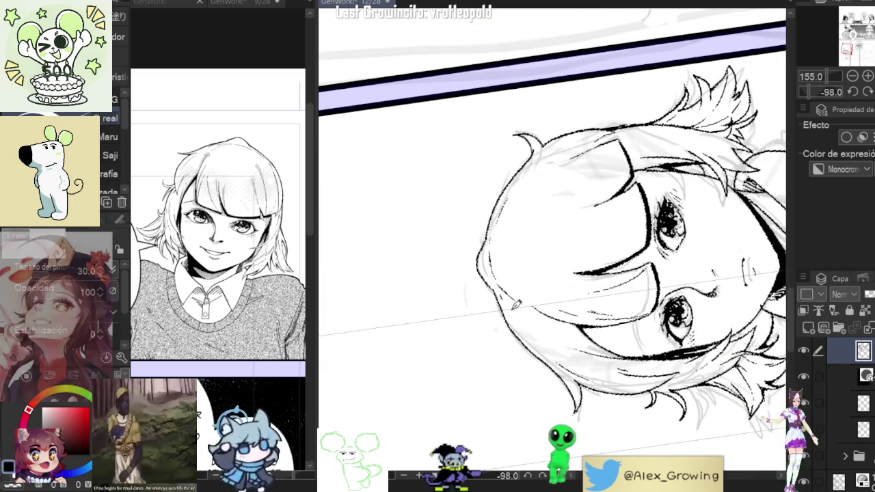
drag(559, 158, 520, 202)
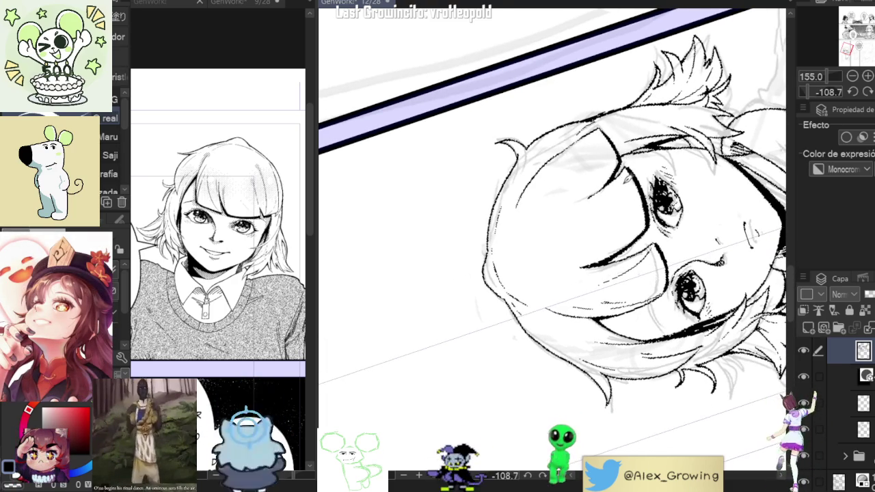
key(ctrl+@)
drag(615, 171, 578, 245)
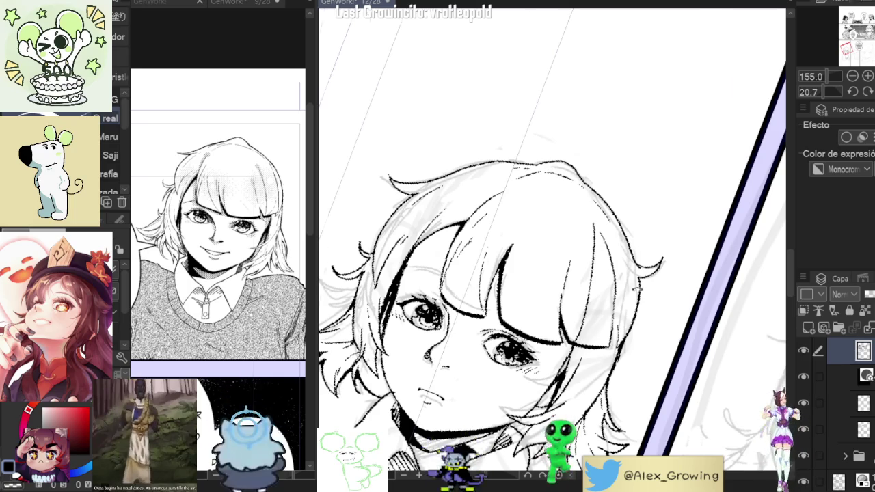
drag(592, 244, 586, 139)
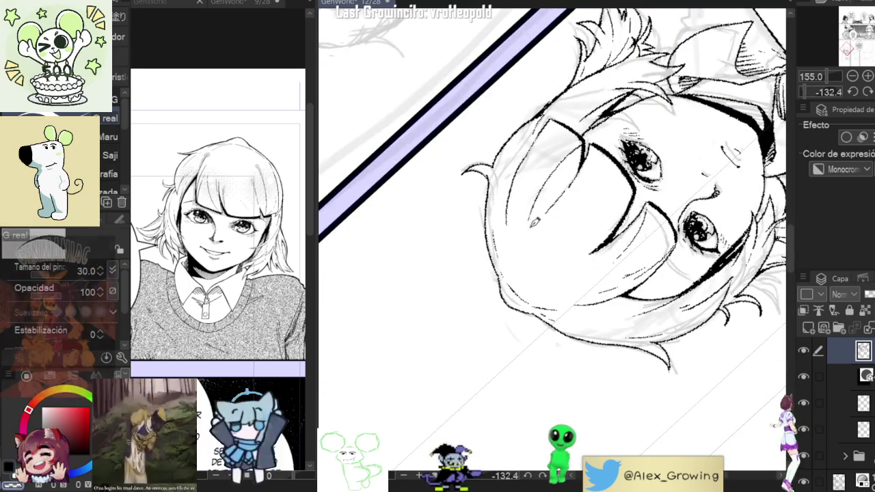
drag(558, 164, 652, 249)
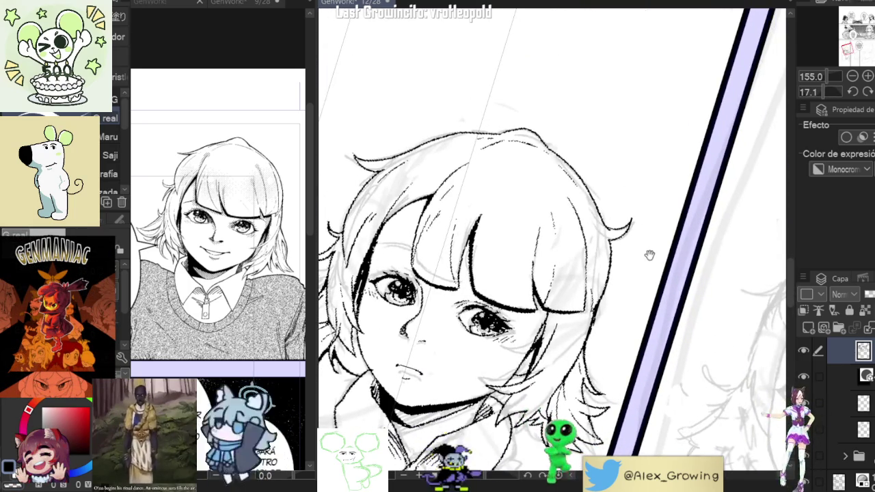
scroll(650, 255, down, 2)
mouse_move(641, 253)
mouse_down()
mouse_move(550, 142)
mouse_move(556, 179)
mouse_up()
scroll(555, 184, up, 3)
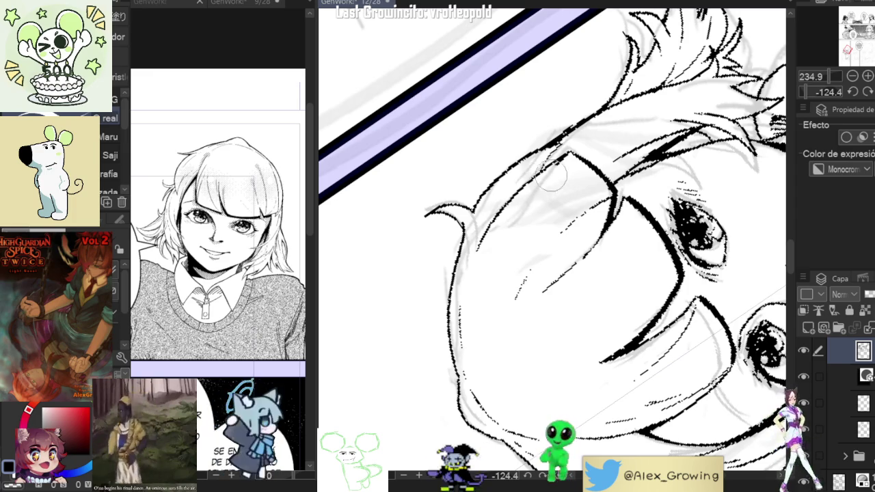
mouse_move(567, 192)
mouse_down()
mouse_move(520, 273)
mouse_move(645, 249)
mouse_move(632, 300)
mouse_up()
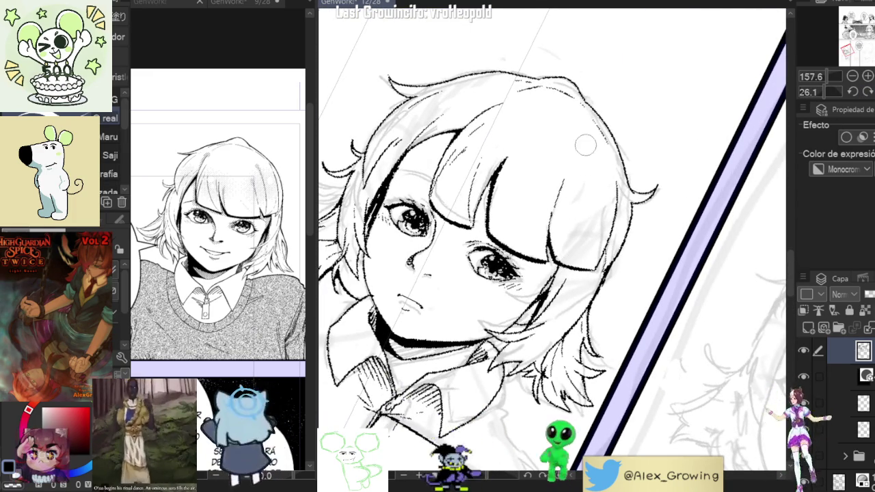
mouse_move(574, 226)
mouse_down()
mouse_move(570, 218)
mouse_move(503, 293)
mouse_up()
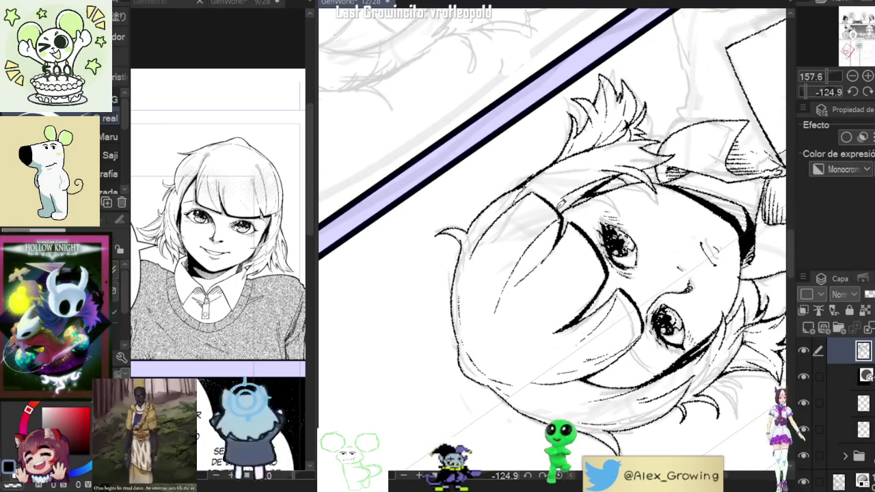
drag(519, 288, 581, 246)
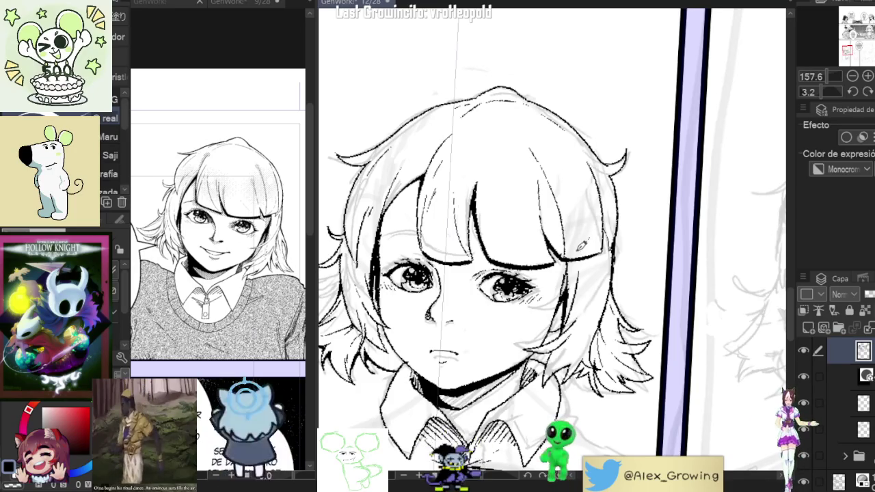
scroll(601, 219, down, 4)
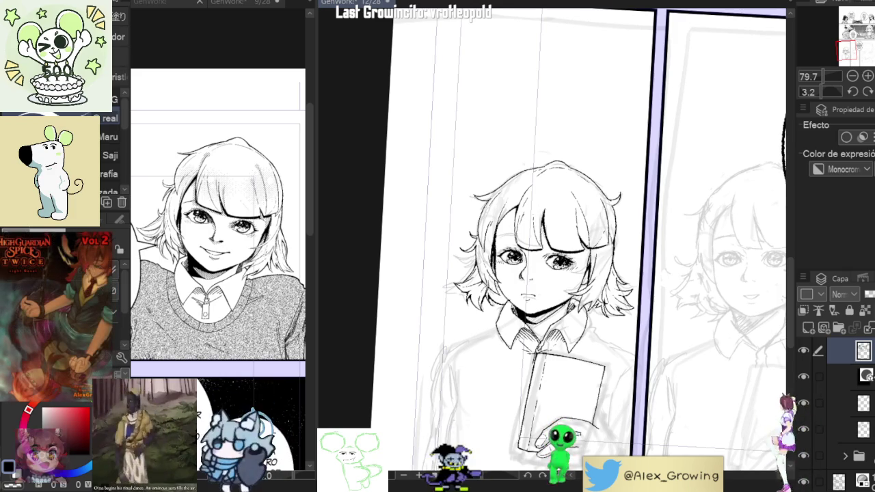
scroll(581, 240, down, 1)
scroll(607, 270, down, 3)
drag(608, 205, 607, 270)
scroll(607, 270, down, 1)
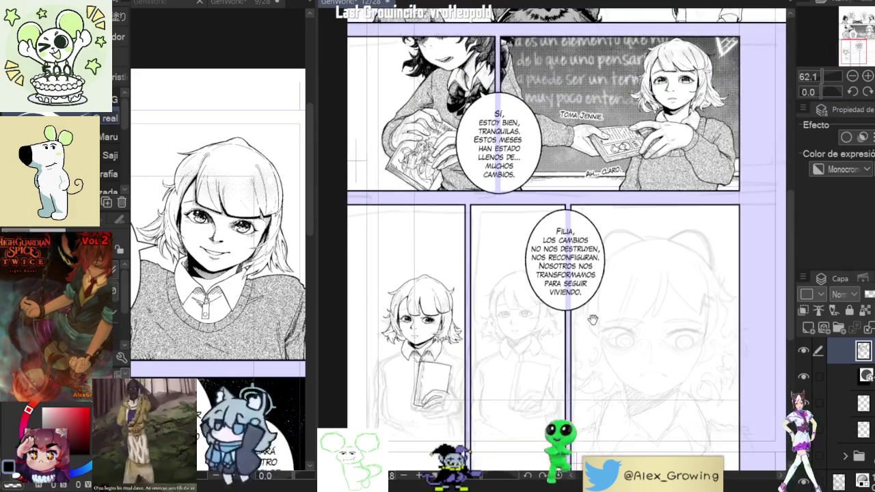
scroll(619, 272, down, 1)
scroll(629, 275, down, 1)
scroll(646, 278, down, 1)
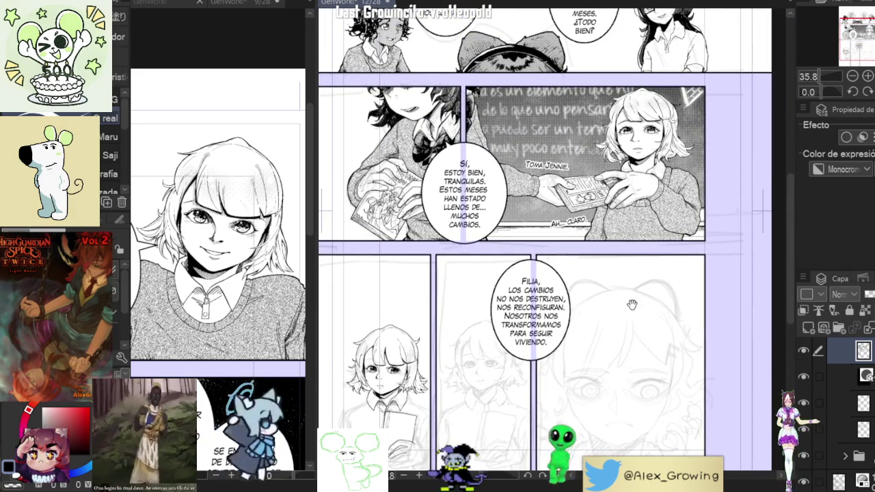
drag(454, 357, 518, 287)
scroll(519, 288, up, 5)
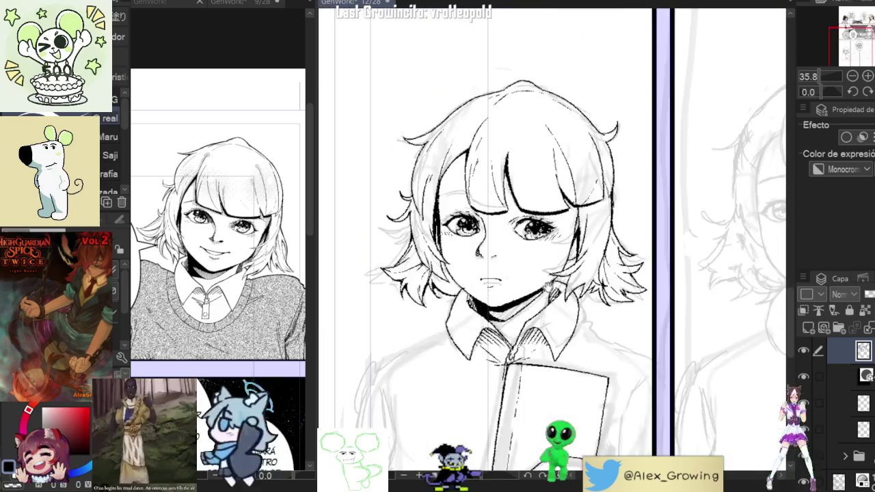
Step: Hide and reshow the ink layer to compare the line art against the grey sketch
scroll(519, 288, down, 2)
scroll(524, 259, up, 2)
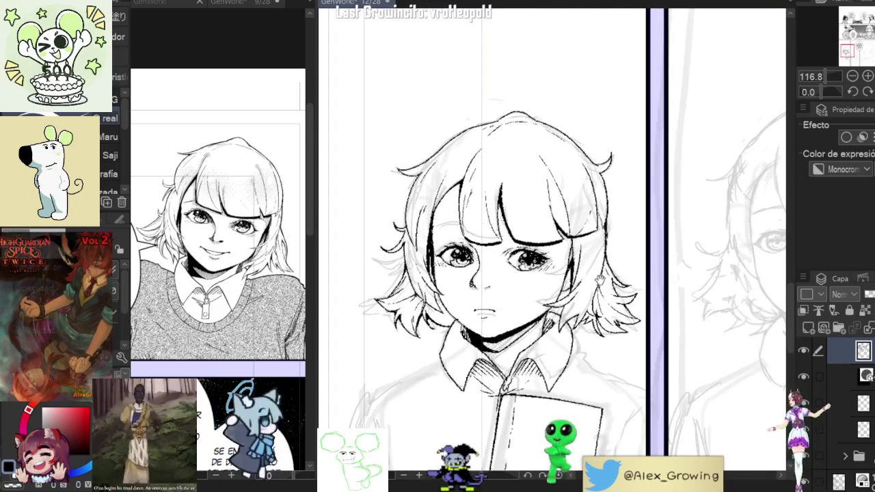
scroll(574, 259, up, 3)
scroll(574, 259, up, 2)
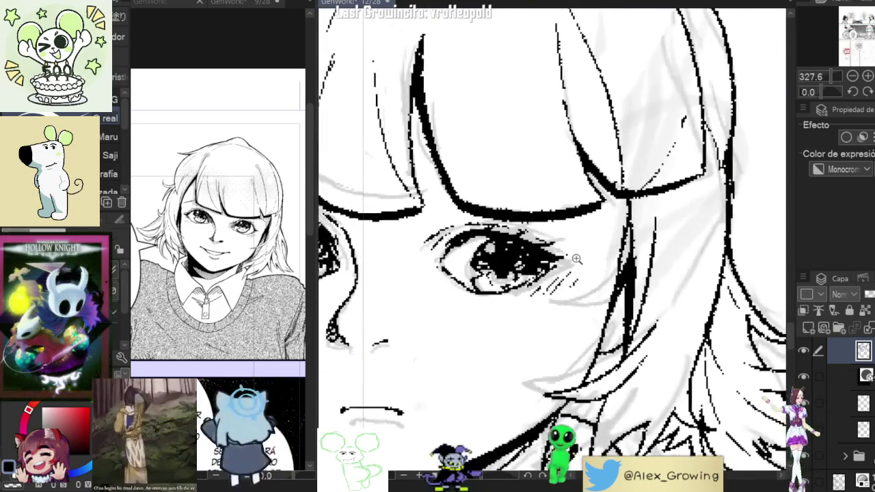
scroll(575, 259, up, 1)
click(804, 351)
click(804, 351)
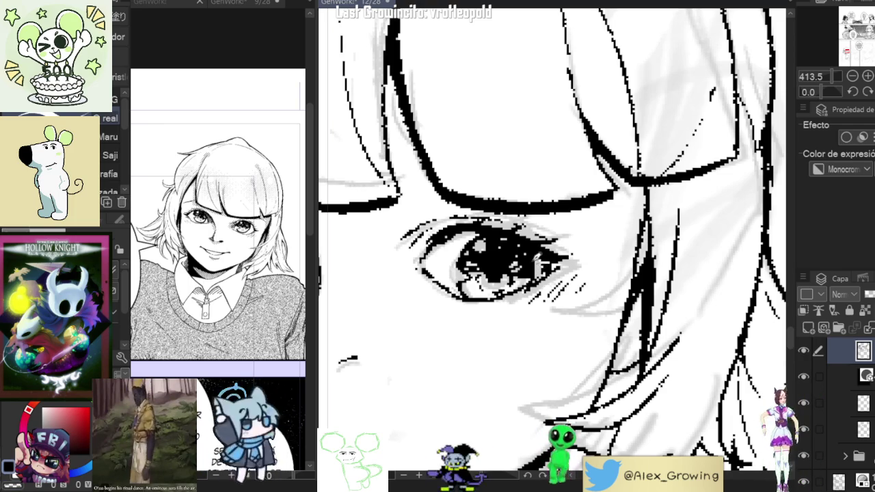
Step: Add a G-pen stroke to the bangs above the girl's eye, then set the page upright
scroll(530, 238, down, 3)
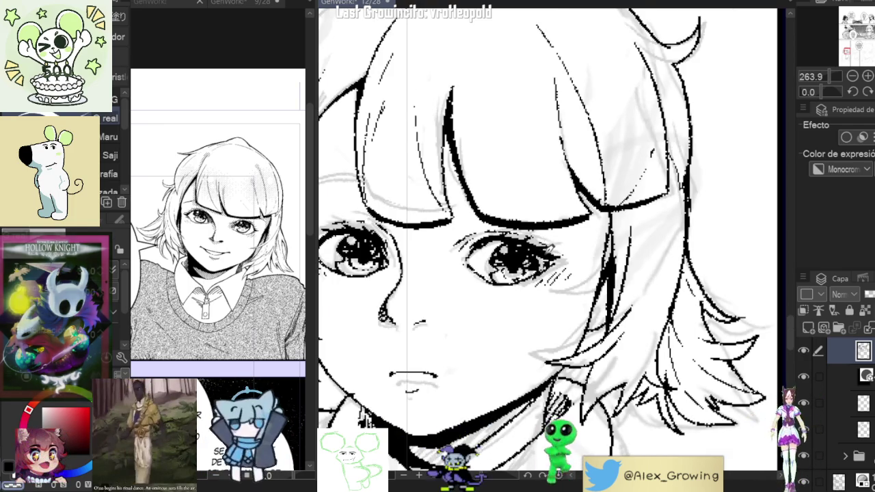
scroll(581, 305, down, 3)
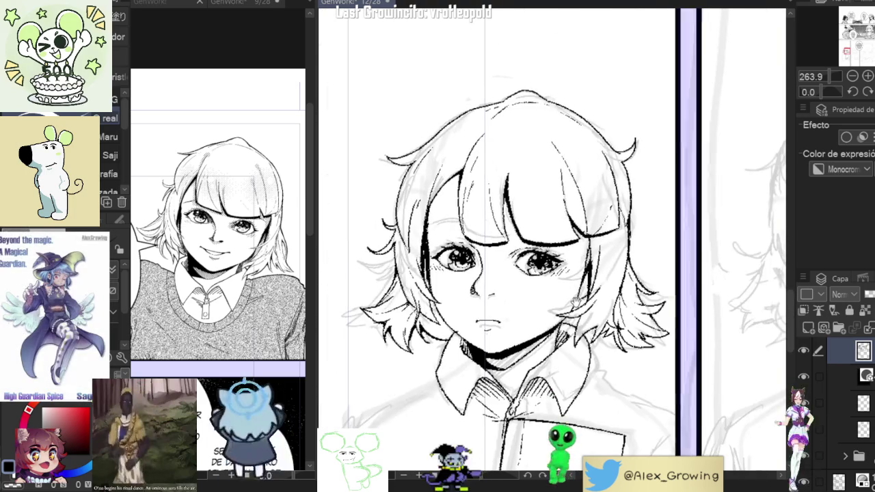
scroll(580, 305, up, 2)
scroll(578, 276, up, 2)
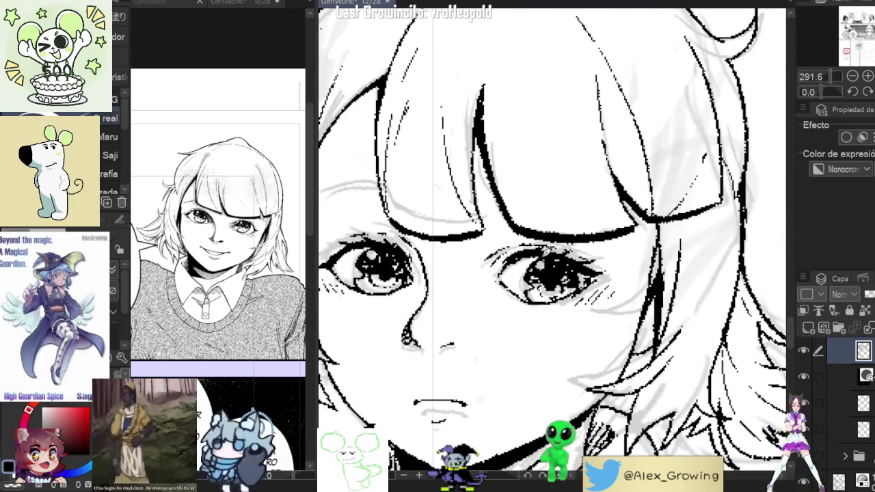
scroll(579, 277, down, 5)
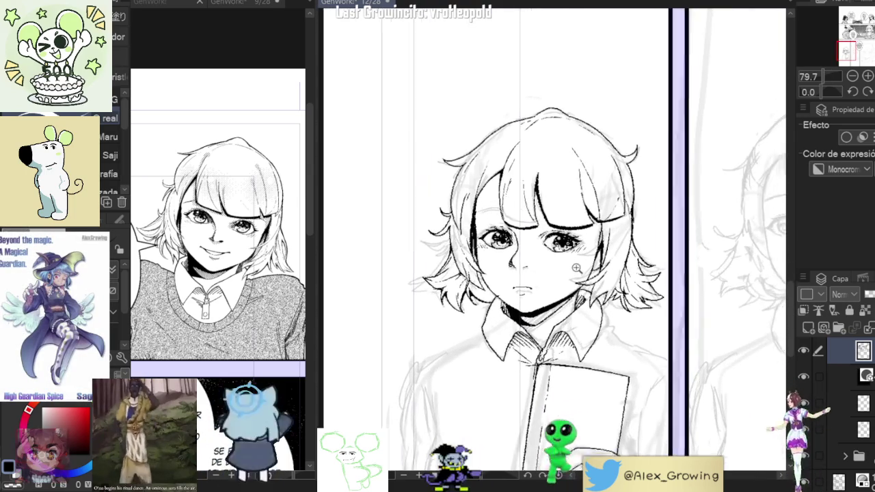
scroll(557, 230, up, 5)
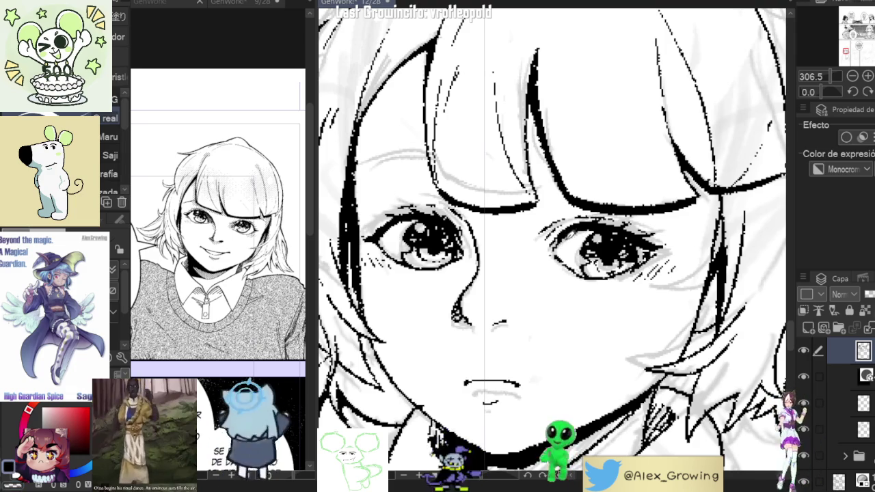
scroll(591, 232, down, 2)
scroll(591, 232, down, 2)
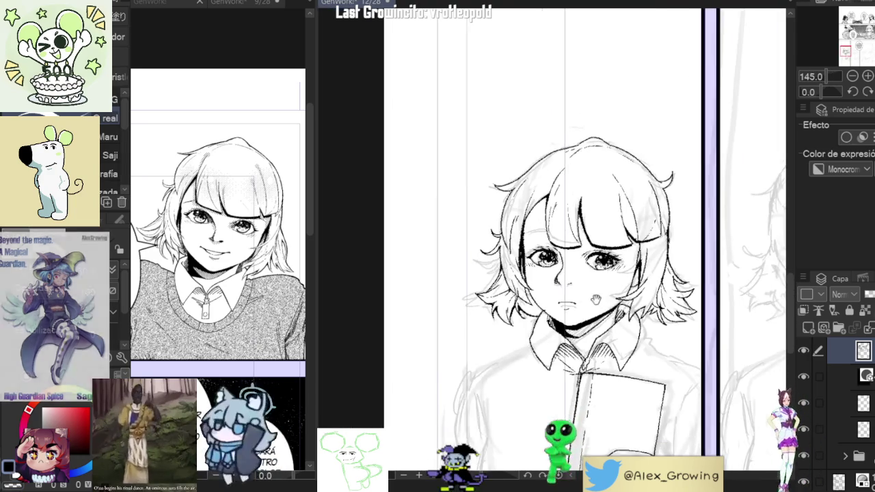
scroll(601, 301, up, 1)
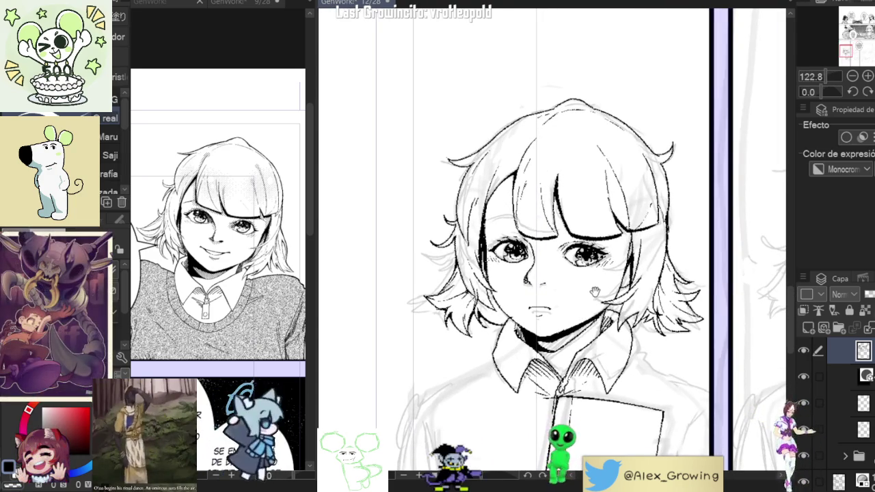
scroll(507, 240, up, 1)
scroll(507, 240, up, 1)
scroll(507, 240, up, 3)
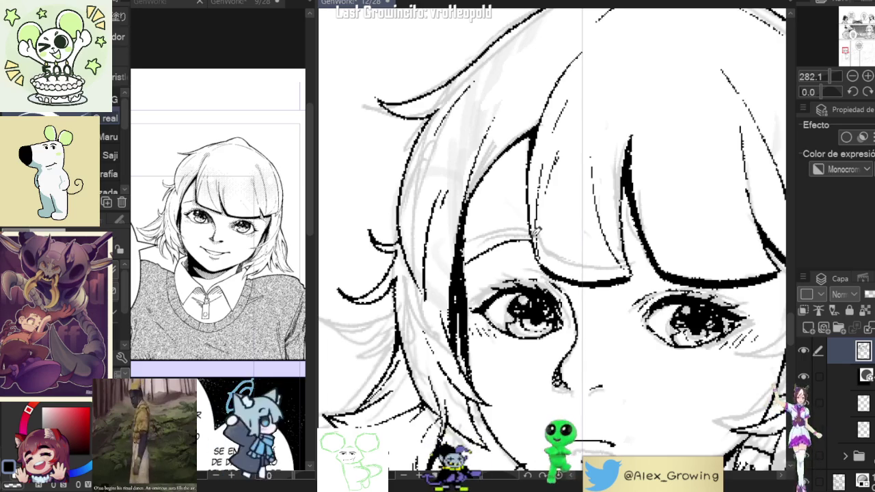
drag(479, 259, 525, 235)
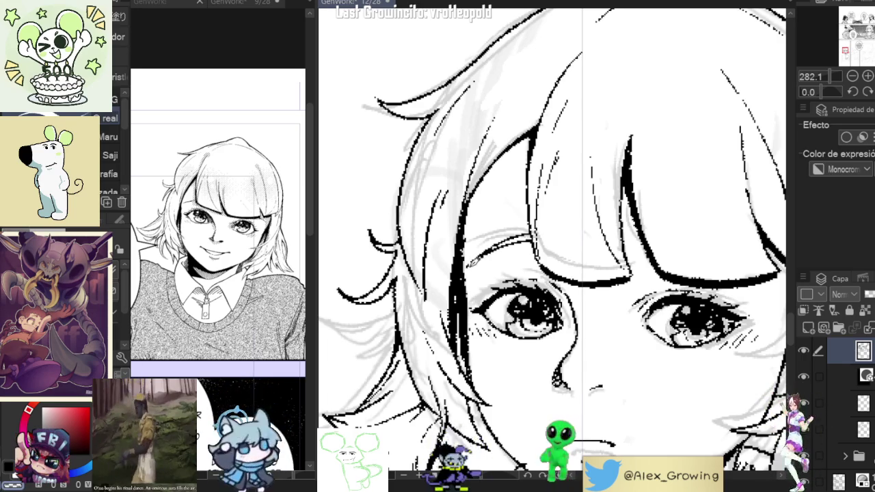
scroll(510, 232, down, 5)
mouse_move(616, 205)
mouse_down()
mouse_move(731, 242)
mouse_move(649, 304)
mouse_up()
scroll(657, 301, up, 3)
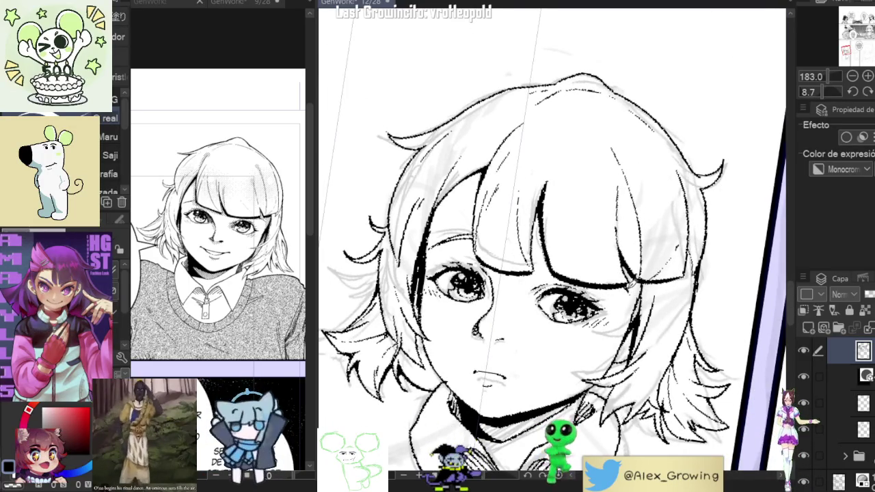
key(ctrl+@)
Step: Turn the page sideways toward the collar, then reset it upright and reframe the face
scroll(685, 316, down, 3)
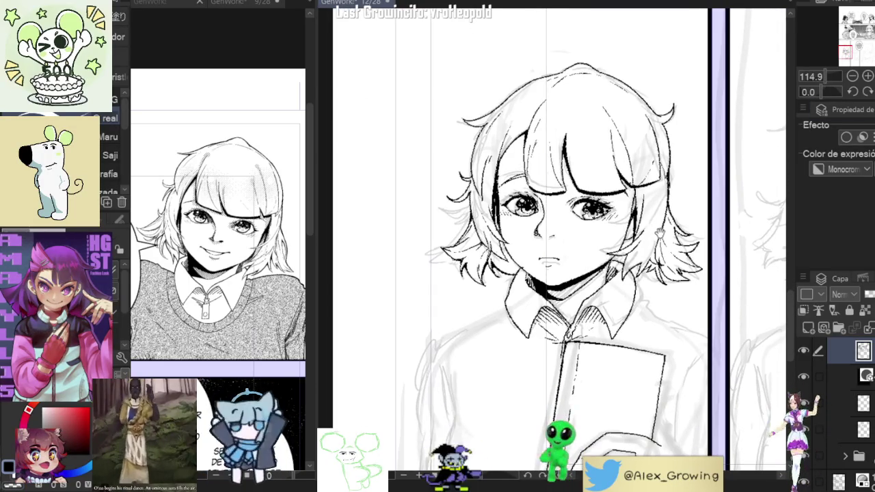
scroll(646, 263, down, 2)
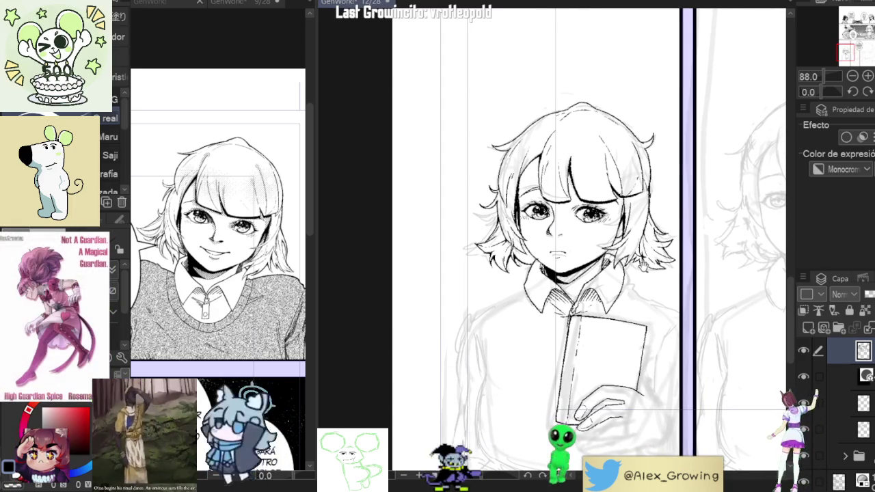
scroll(644, 262, up, 1)
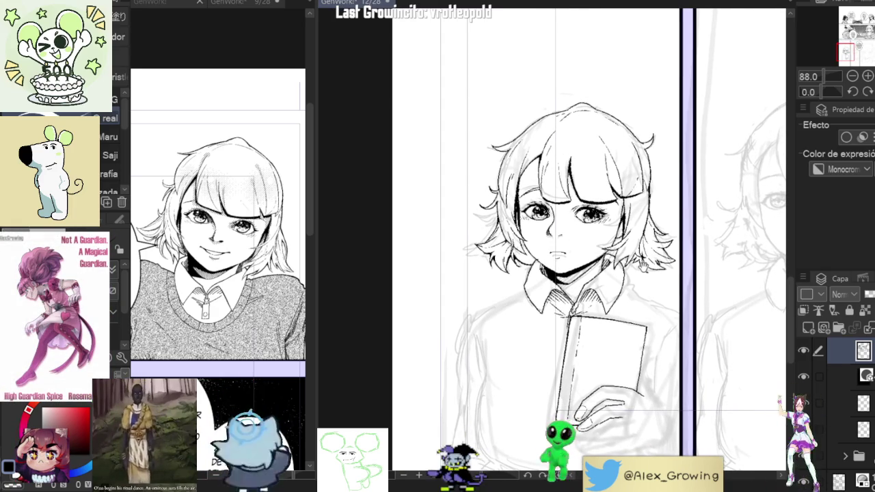
scroll(630, 259, up, 2)
scroll(608, 253, up, 3)
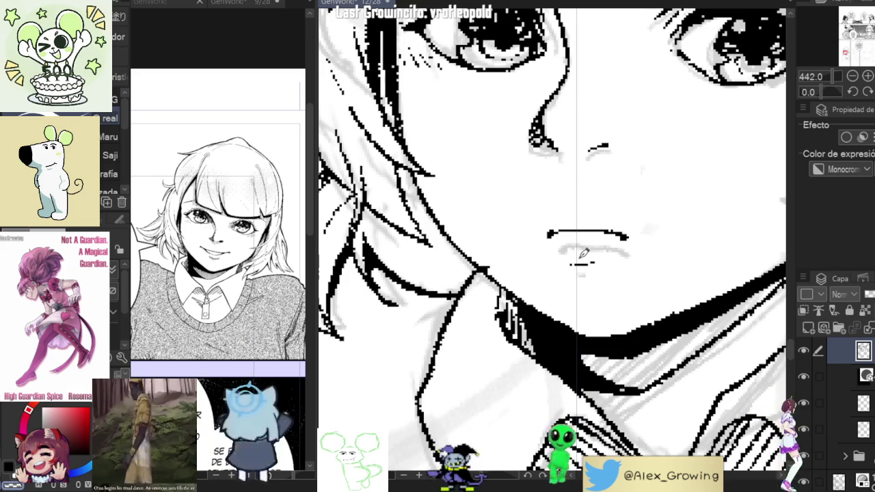
scroll(583, 253, down, 5)
scroll(629, 260, up, 1)
scroll(612, 249, up, 2)
scroll(595, 239, up, 2)
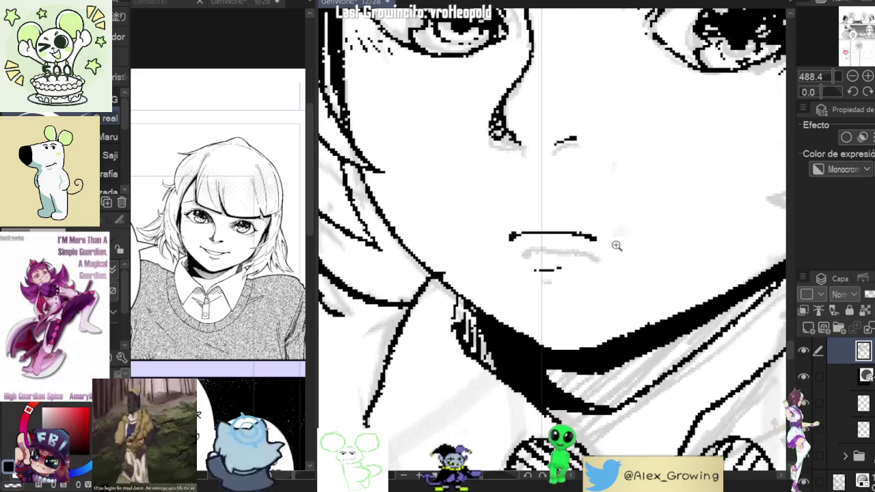
scroll(617, 242, down, 5)
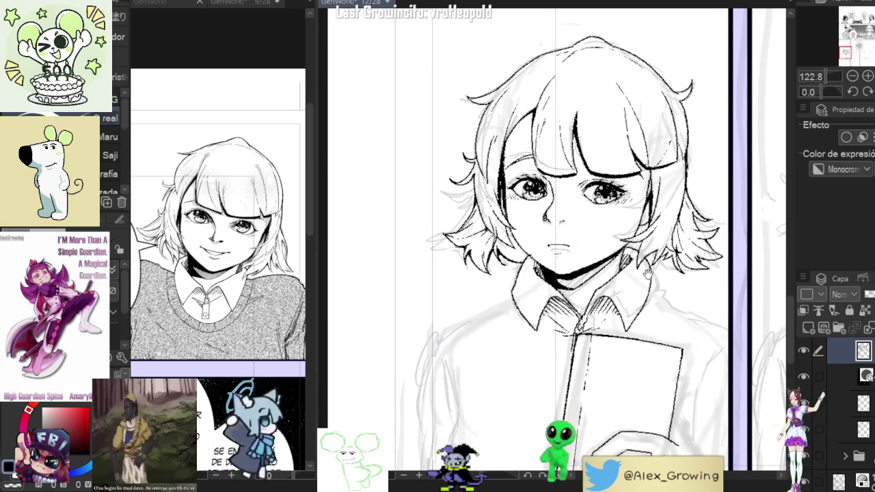
scroll(651, 274, up, 3)
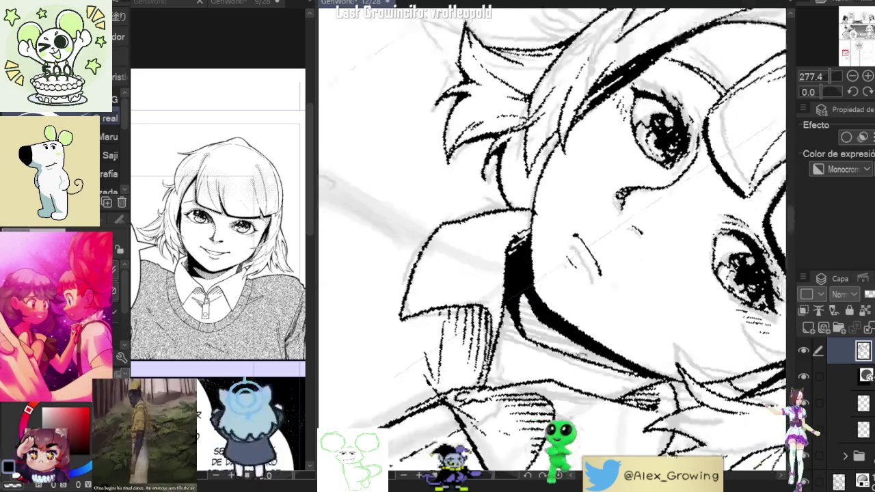
drag(553, 297, 577, 186)
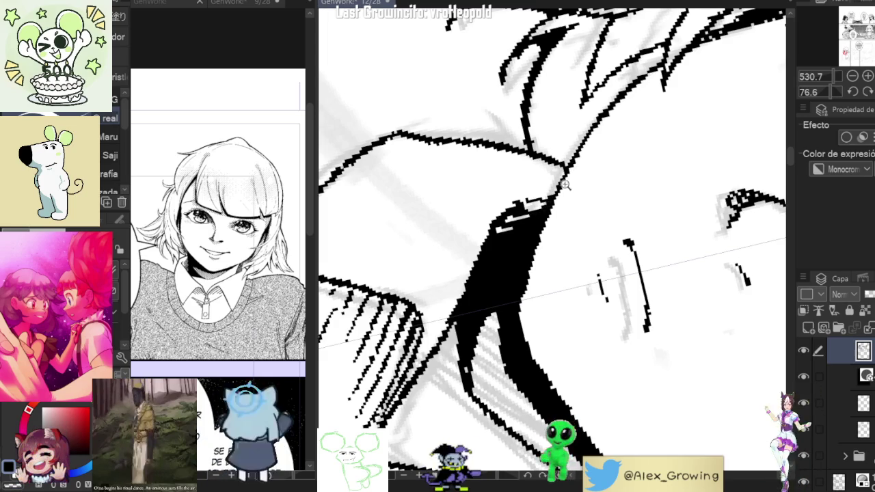
scroll(578, 180, down, 8)
key(ctrl+at)
scroll(547, 205, up, 6)
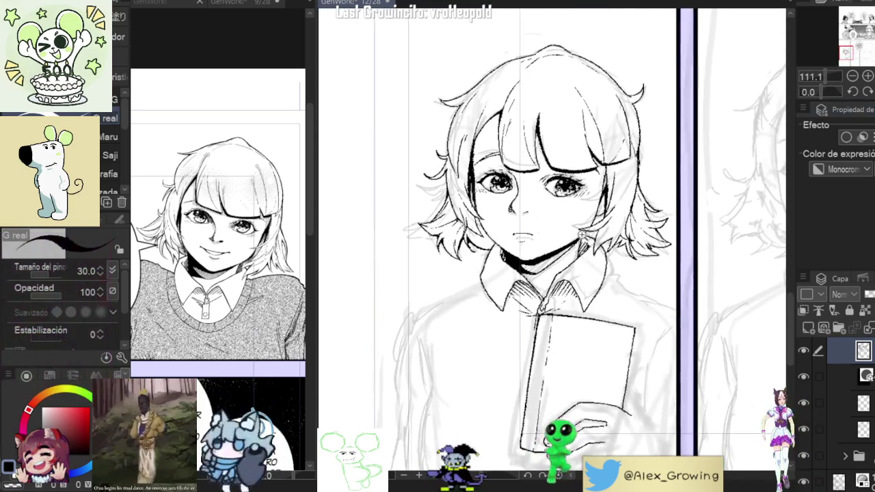
drag(601, 231, 605, 239)
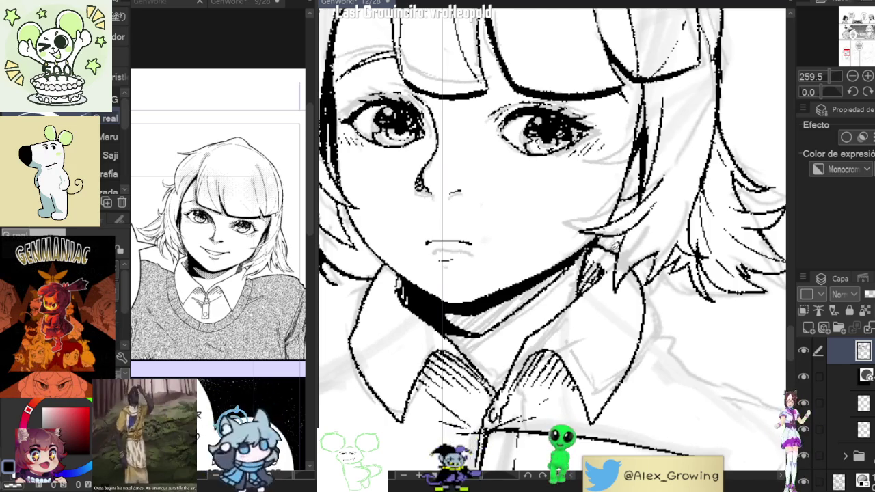
scroll(553, 246, down, 3)
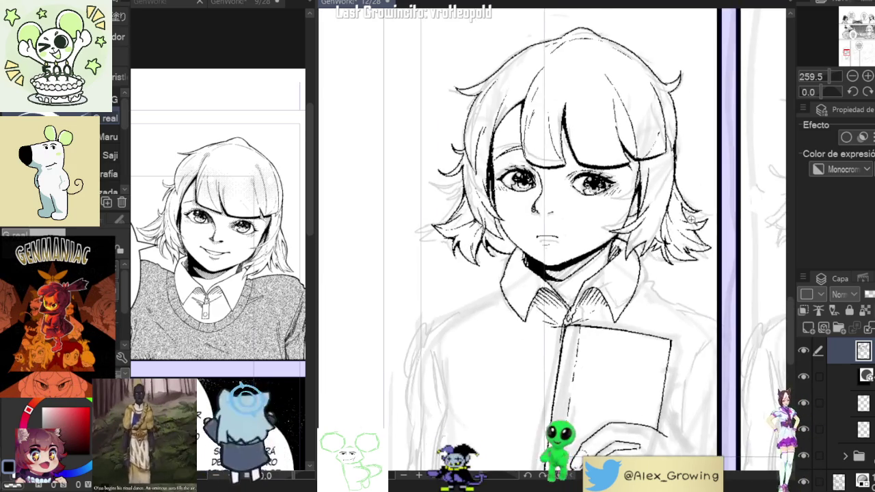
scroll(552, 247, up, 3)
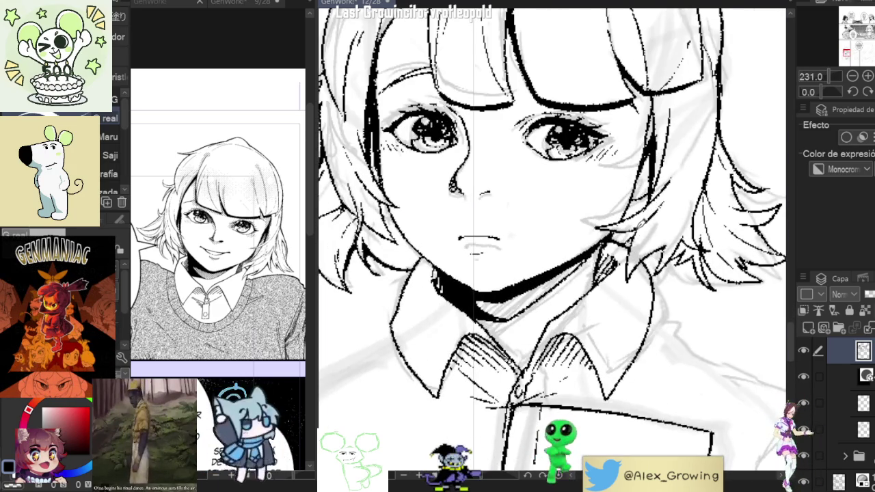
scroll(639, 236, down, 3)
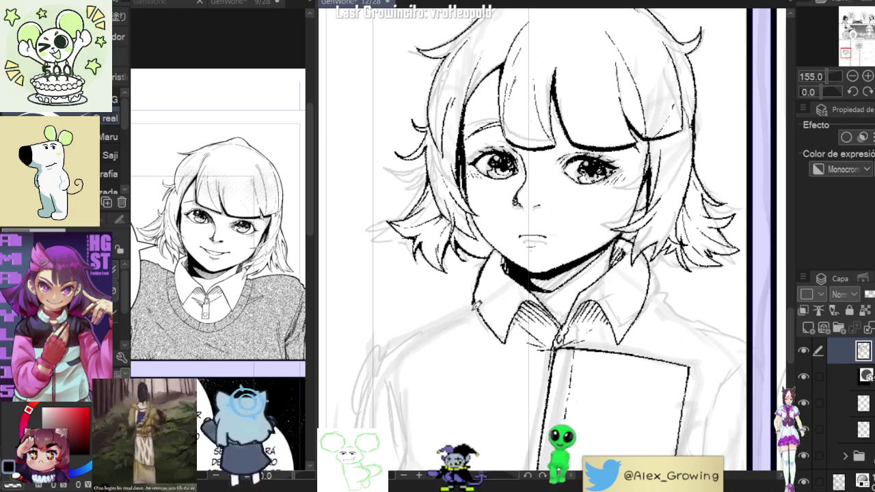
drag(496, 277, 556, 241)
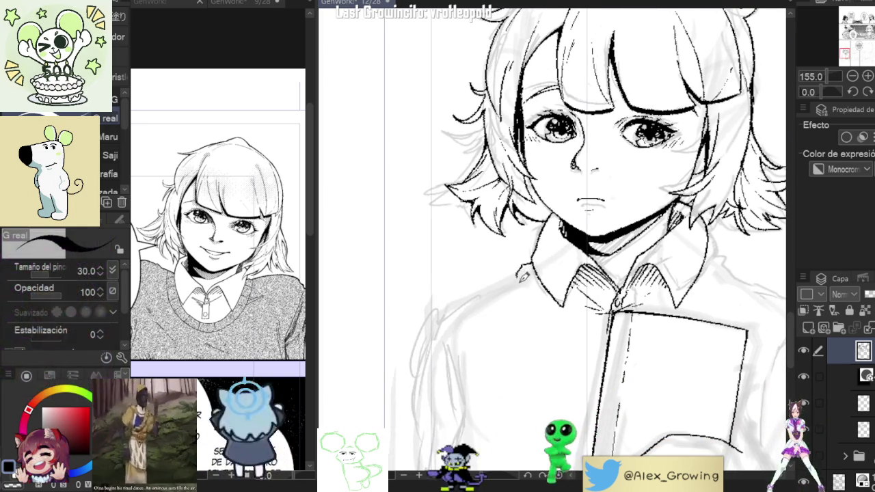
Step: Ink the left edge of the girl's collar, then straighten the page to see it whole
mouse_move(615, 171)
mouse_down()
mouse_move(670, 225)
mouse_move(684, 267)
mouse_up()
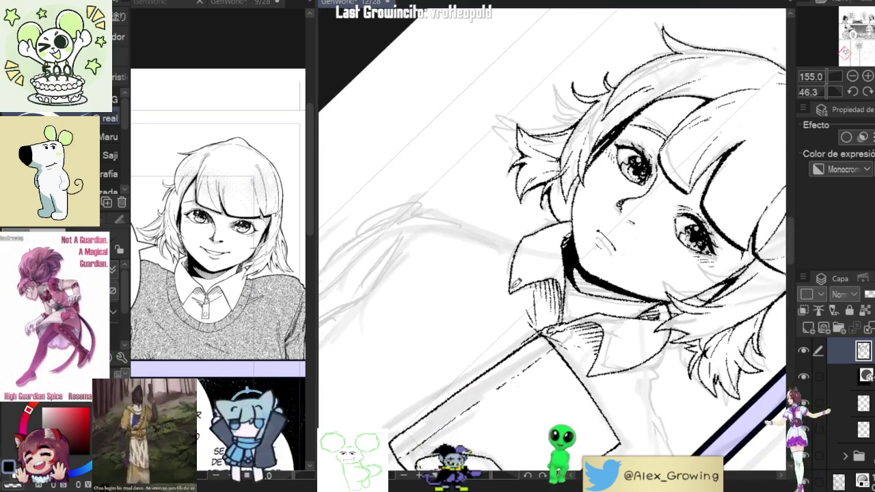
drag(524, 231, 478, 357)
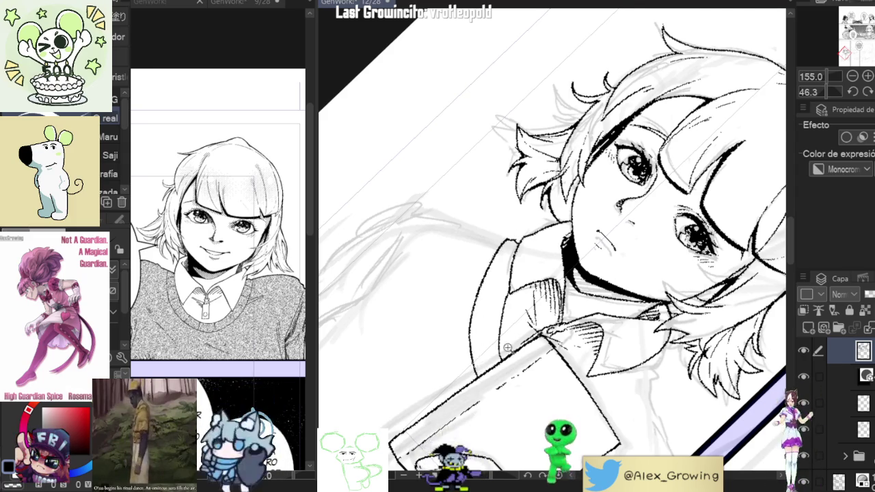
key(ctrl+0)
key(at)
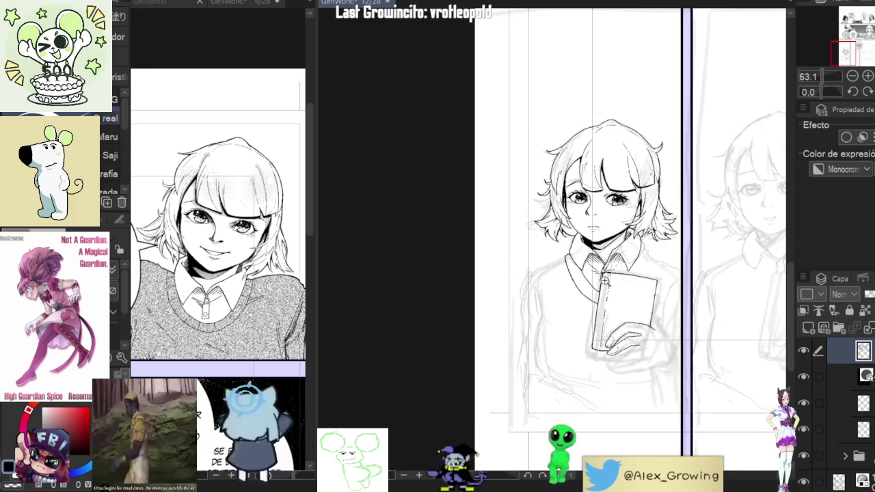
scroll(601, 276, up, 4)
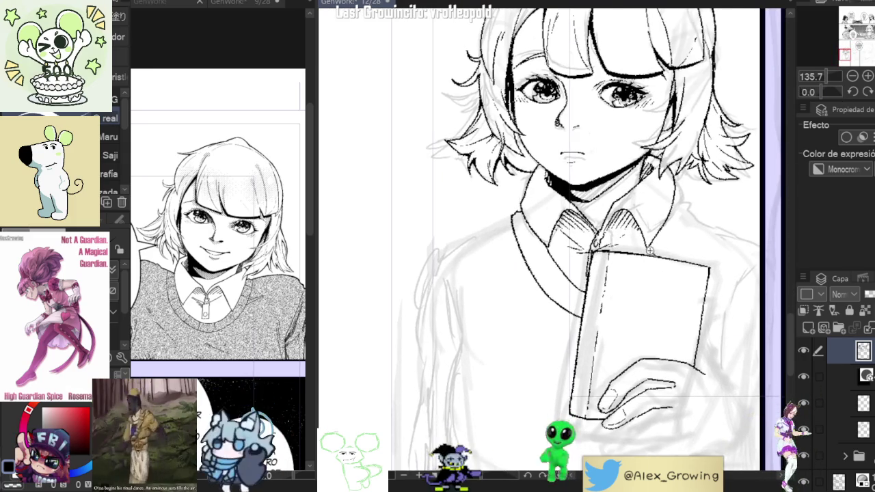
scroll(651, 250, down, 3)
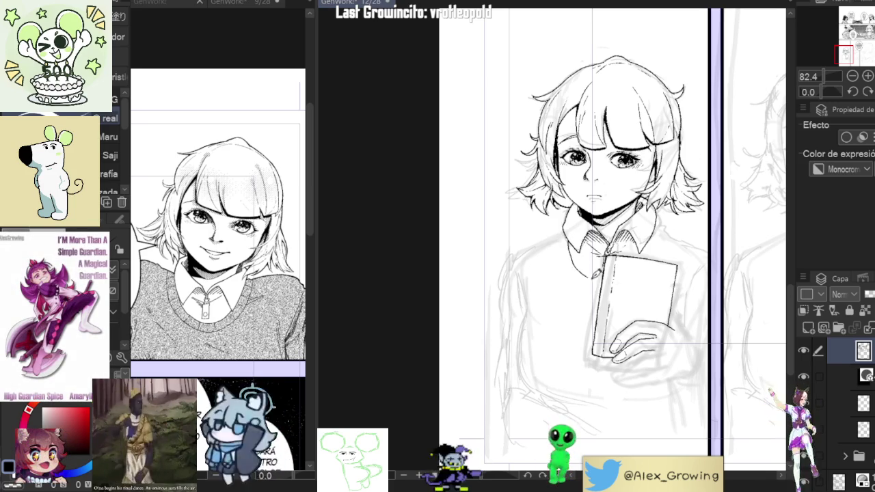
drag(664, 245, 640, 262)
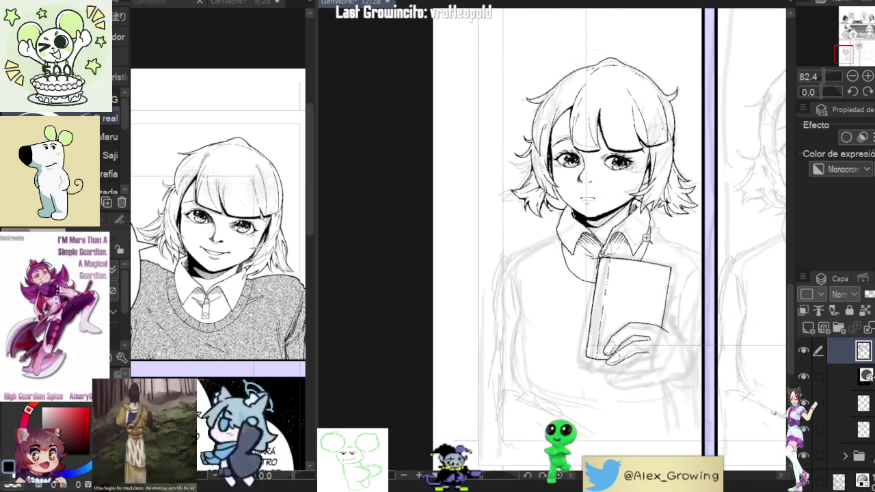
Step: Tilt and zoom the view, then ink the G-pen outline along the girl's shoulder
scroll(647, 236, up, 1)
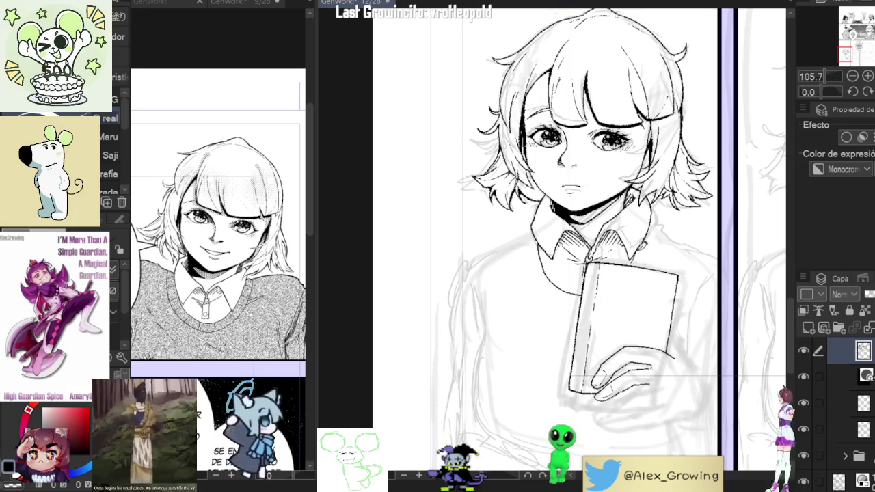
scroll(652, 255, down, 1)
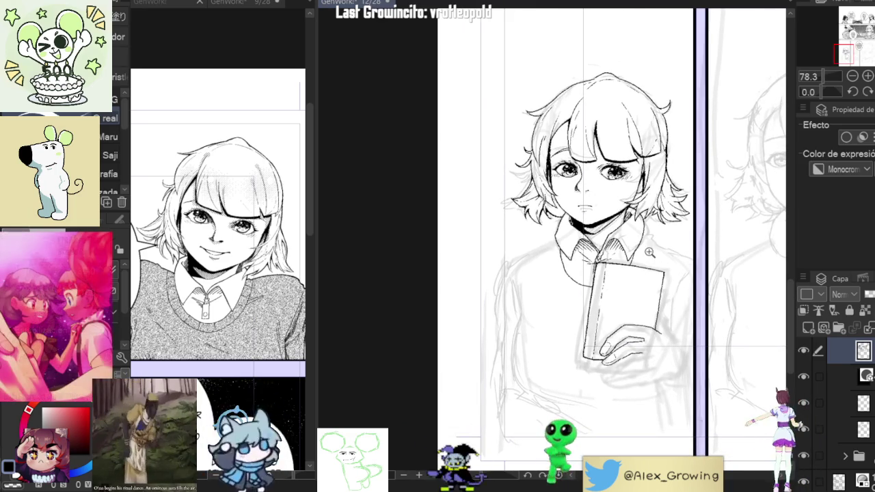
scroll(656, 258, up, 1)
scroll(647, 257, up, 1)
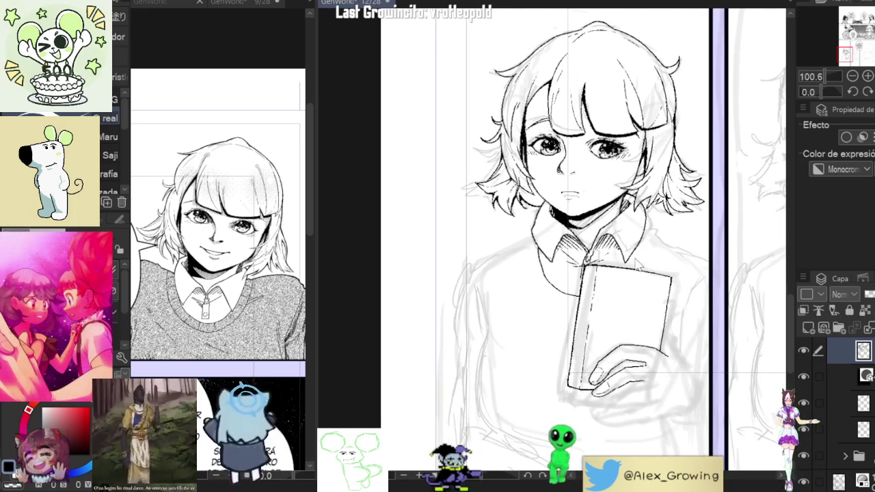
scroll(649, 231, up, 3)
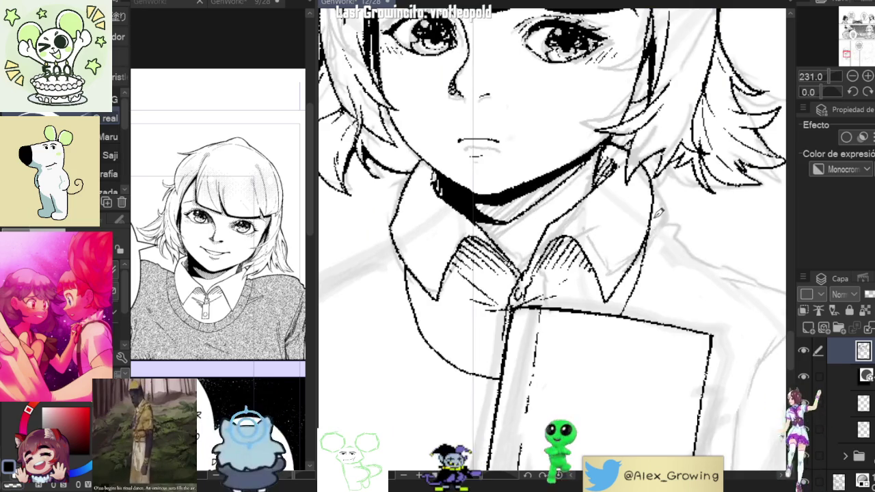
scroll(654, 231, down, 1)
scroll(650, 221, down, 1)
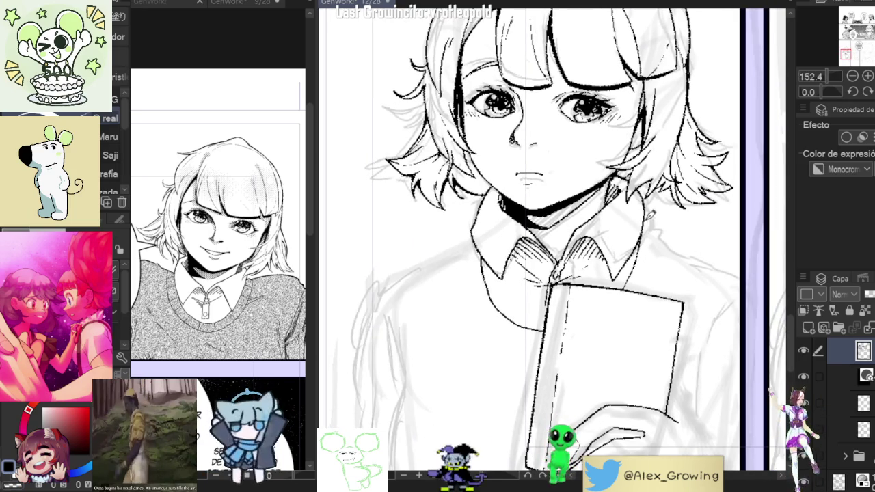
mouse_move(703, 250)
mouse_down()
mouse_move(612, 202)
mouse_move(665, 148)
mouse_move(758, 167)
mouse_up()
scroll(757, 167, up, 2)
scroll(745, 171, up, 2)
scroll(731, 178, up, 1)
scroll(714, 185, up, 2)
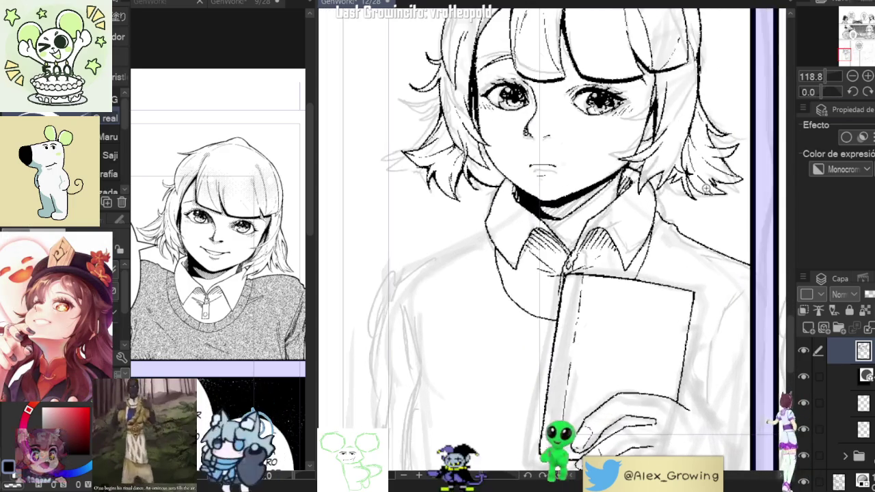
scroll(519, 223, up, 2)
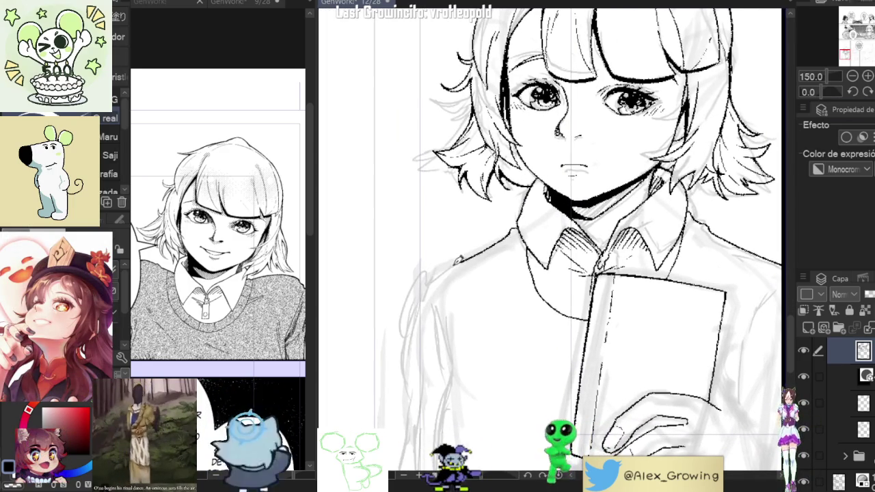
scroll(410, 353, down, 2)
scroll(633, 255, down, 2)
scroll(633, 255, up, 1)
scroll(626, 248, up, 1)
scroll(619, 241, up, 1)
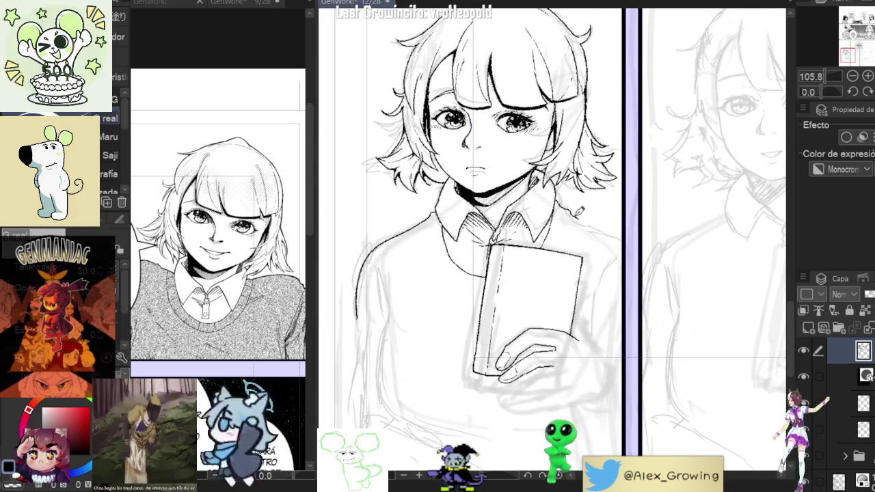
drag(602, 215, 619, 223)
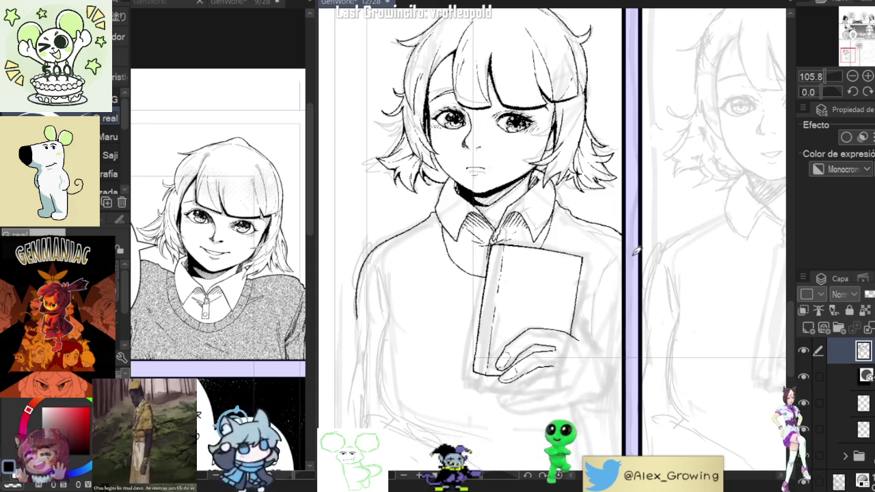
drag(510, 279, 552, 272)
Step: Try a straight horizontal line across the panel with the Figure tool, then undo it and return to the pen
key(u)
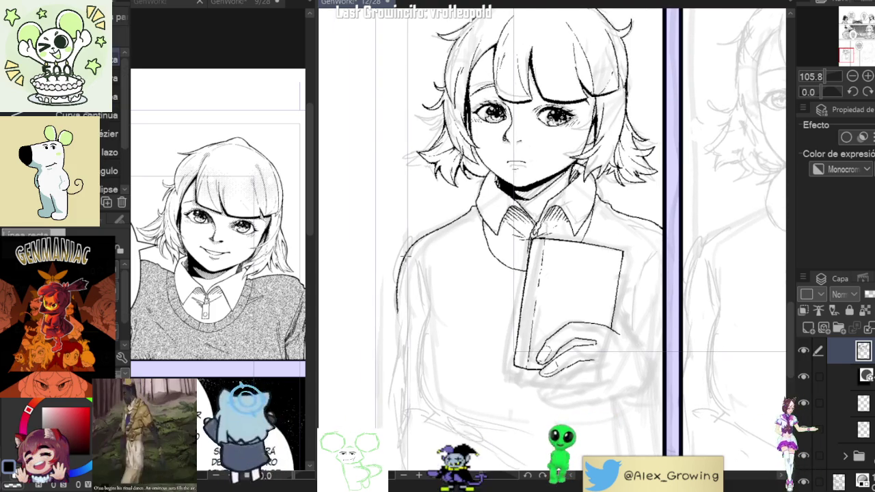
drag(414, 242, 676, 257)
key(ctrl+z)
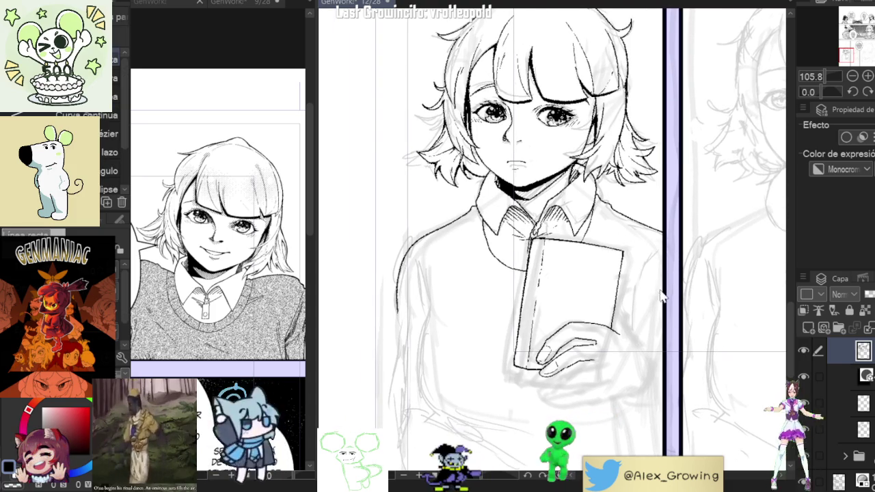
drag(407, 246, 670, 253)
key(ctrl+z)
drag(413, 238, 669, 263)
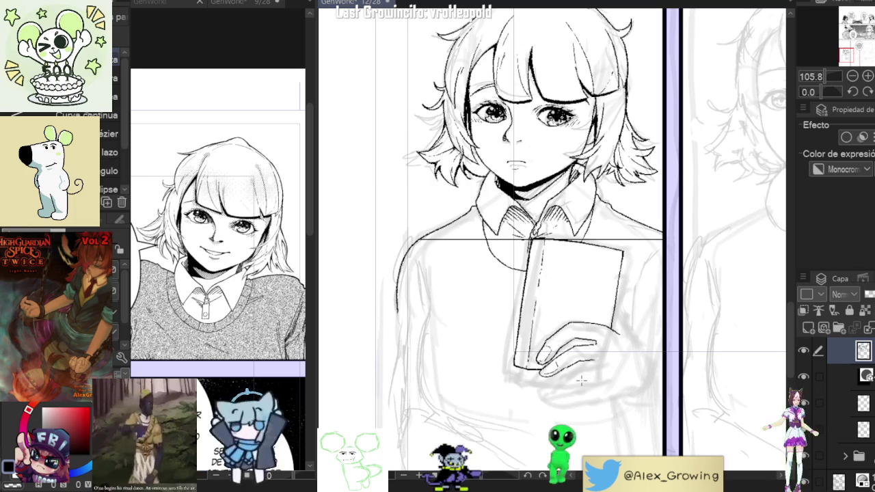
key(p)
key(ctrl+z)
Step: Ink the upper outline of the girl's left arm, redrawing it further down
scroll(408, 324, up, 3)
drag(402, 301, 405, 345)
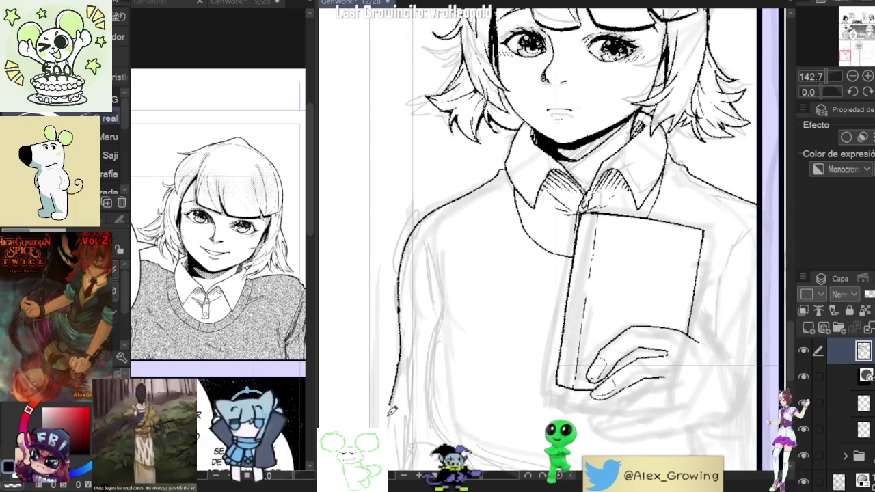
mouse_move(393, 404)
mouse_down()
mouse_move(409, 268)
mouse_move(403, 429)
mouse_up()
key(ctrl+z)
scroll(410, 355, down, 3)
scroll(429, 308, up, 3)
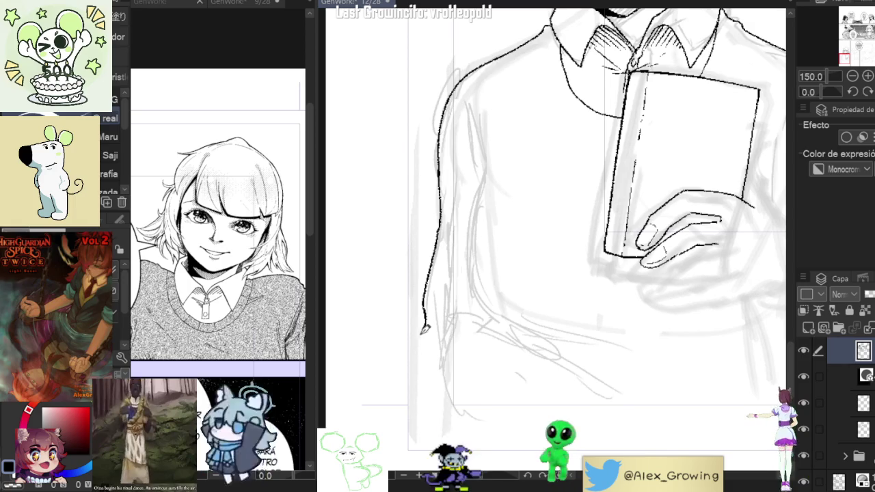
drag(426, 325, 413, 434)
scroll(412, 434, down, 5)
Step: Ink the lower arm and sleeve line cleanly, then rotate the view back upright
mouse_move(623, 294)
mouse_down()
mouse_move(559, 294)
mouse_move(560, 308)
mouse_up()
scroll(396, 353, up, 2)
mouse_move(405, 311)
mouse_down()
mouse_move(420, 383)
mouse_move(568, 344)
mouse_up()
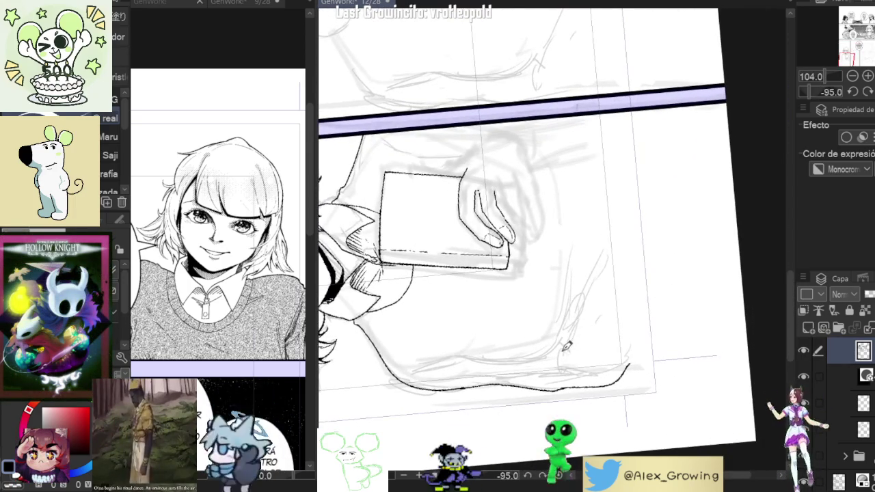
key(ctrl+z)
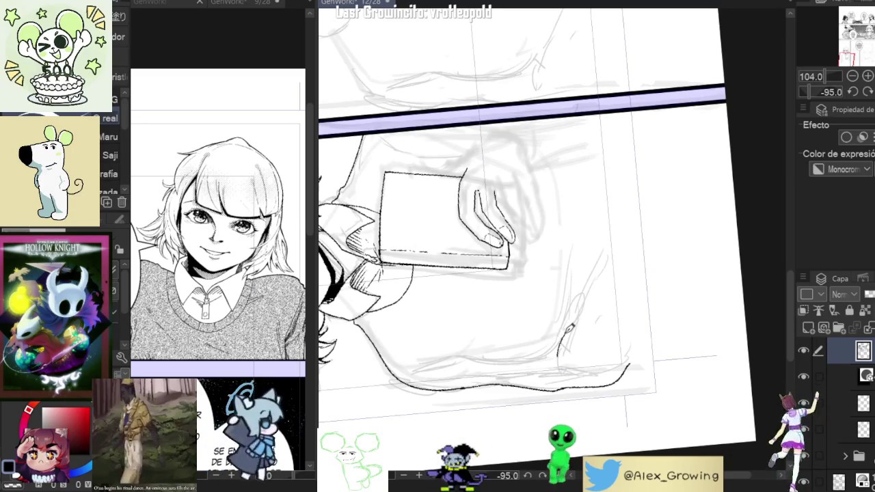
drag(561, 340, 612, 234)
mouse_move(647, 333)
mouse_down()
mouse_move(555, 358)
mouse_move(618, 281)
mouse_move(547, 342)
mouse_up()
scroll(626, 270, down, 3)
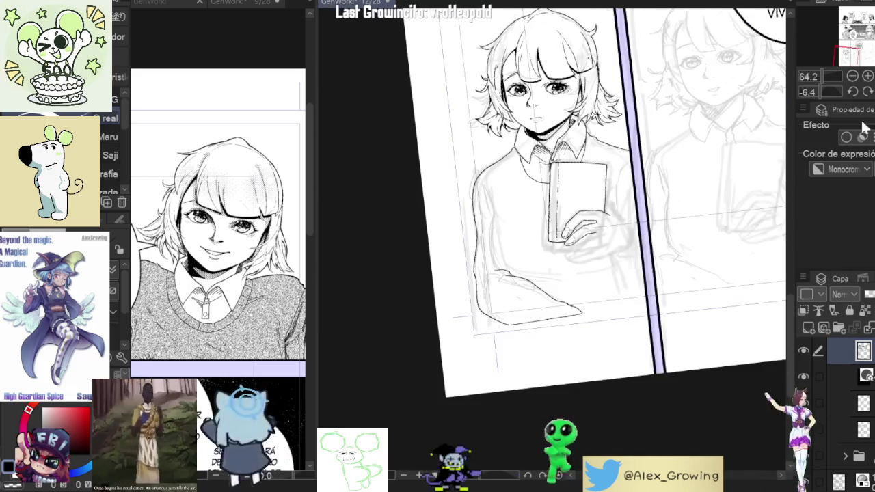
Step: Bring page 12's upper panels into view, then switch to the page 9 reference window and scroll it
scroll(615, 273, down, 3)
mouse_move(600, 288)
mouse_down()
mouse_move(632, 315)
mouse_move(655, 261)
mouse_up()
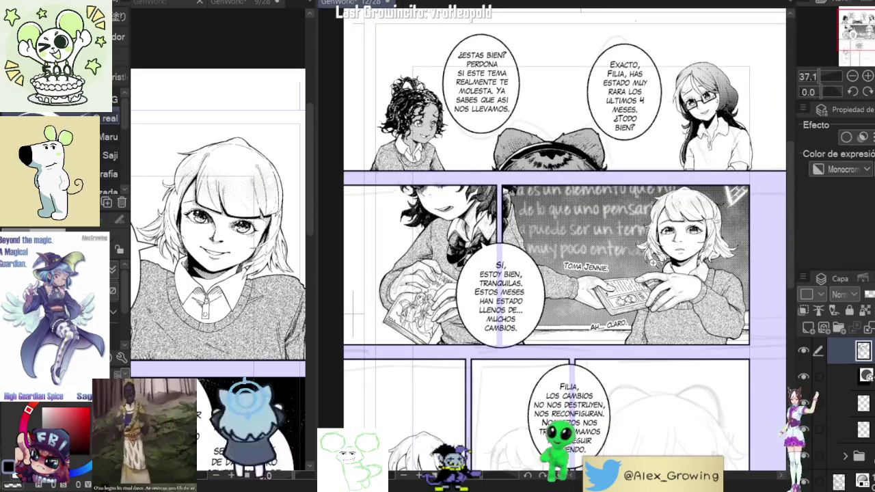
click(219, 226)
scroll(219, 226, down, 3)
scroll(219, 226, down, 2)
scroll(219, 226, down, 2)
scroll(219, 246, up, 1)
scroll(219, 246, up, 2)
scroll(219, 246, up, 2)
scroll(219, 247, up, 2)
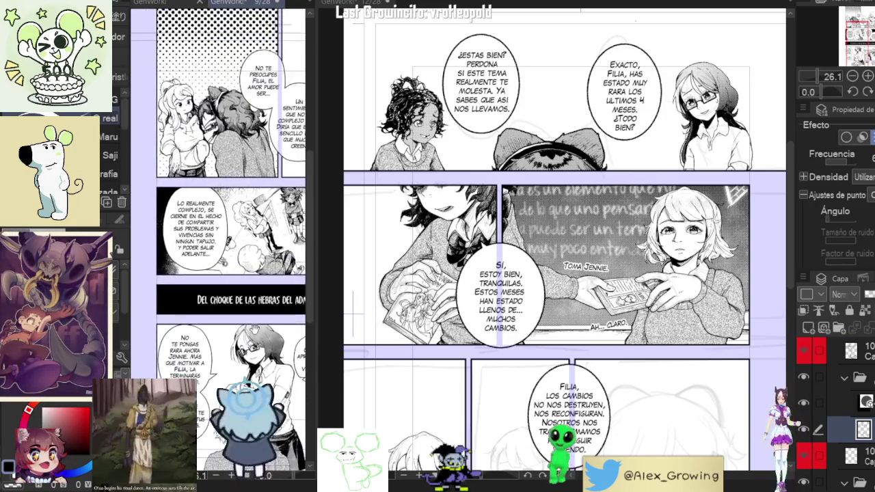
Step: Scroll across the lettered page 9, then open the page manager showing pages 8–13
scroll(245, 327, right, 2)
scroll(245, 326, right, 2)
scroll(245, 326, right, 2)
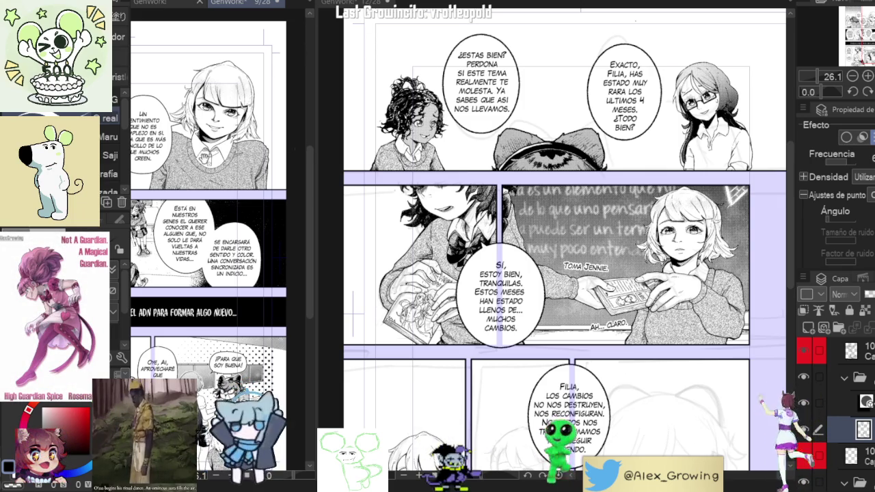
scroll(205, 160, down, 1)
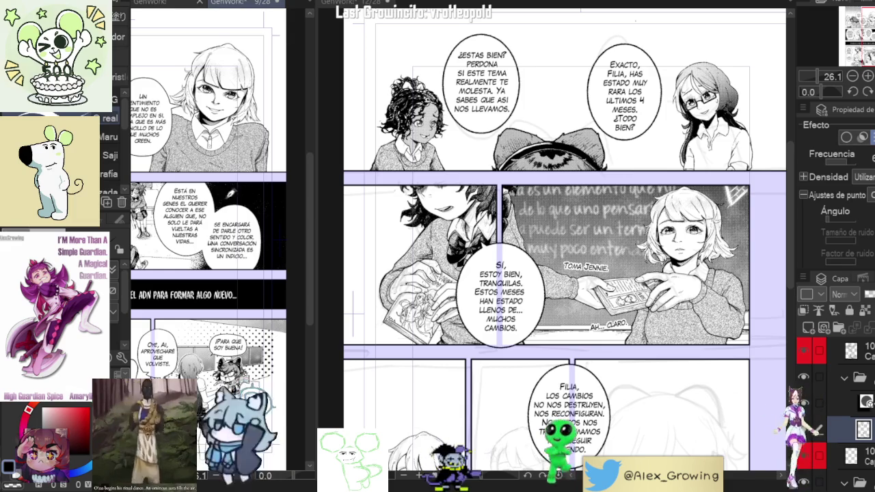
click(151, 5)
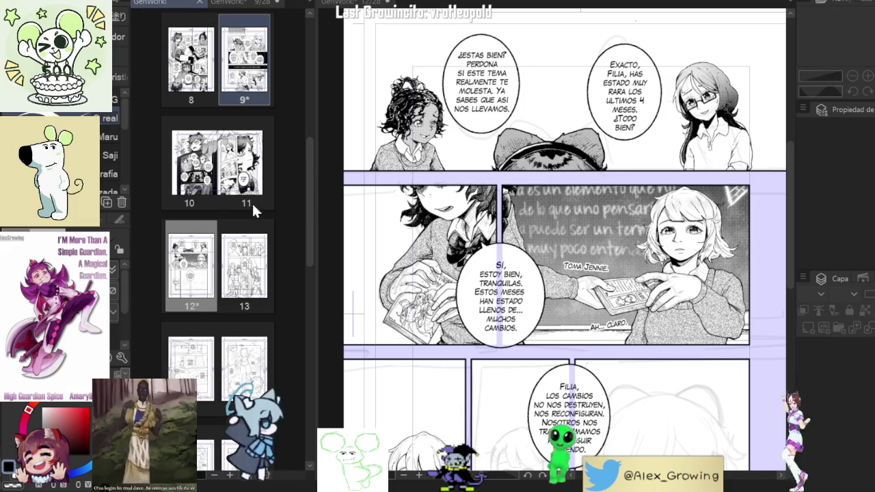
Step: Open the pages 10–11 spread from the page manager and zoom in to review it
click(253, 177)
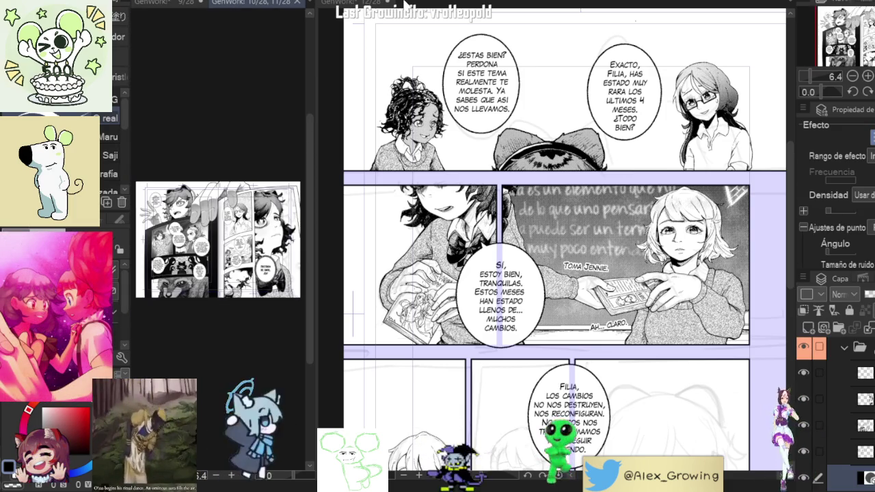
scroll(549, 223, up, 5)
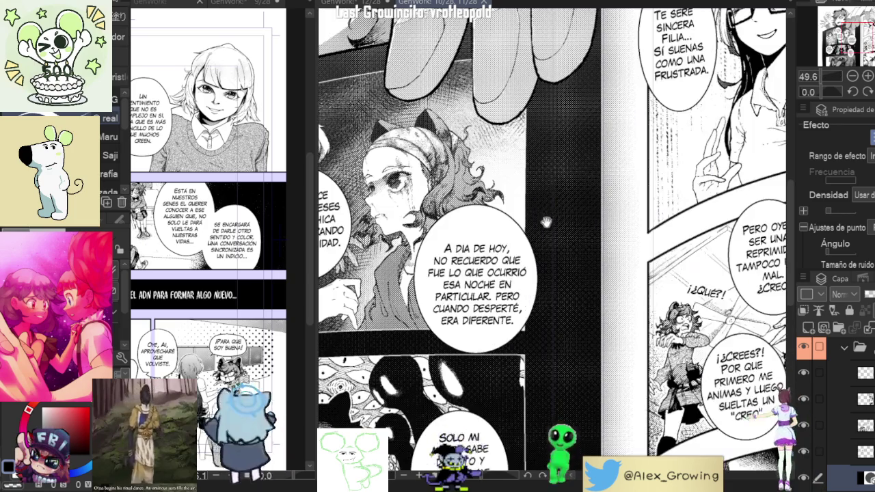
scroll(520, 233, down, 2)
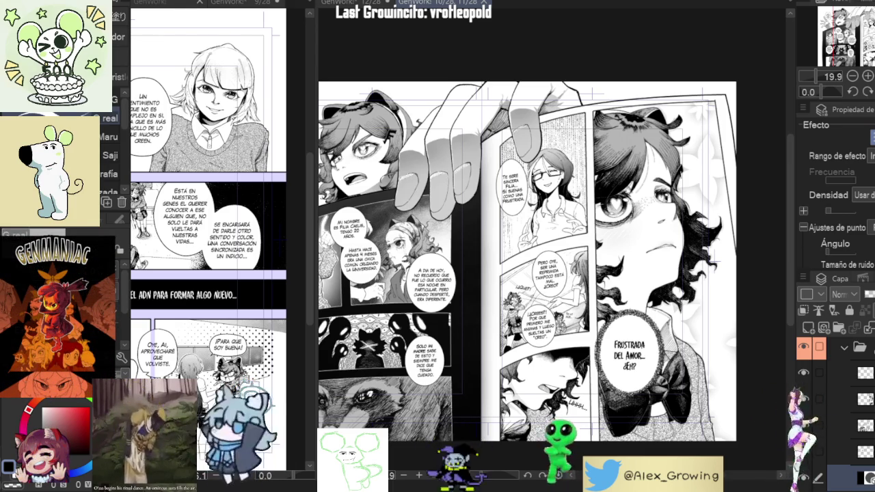
scroll(717, 322, up, 2)
scroll(718, 321, up, 2)
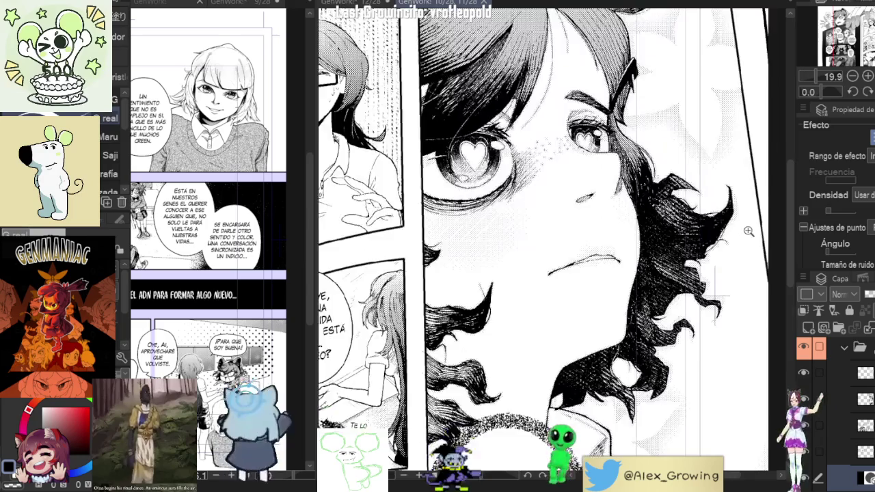
scroll(718, 321, up, 2)
scroll(717, 321, up, 1)
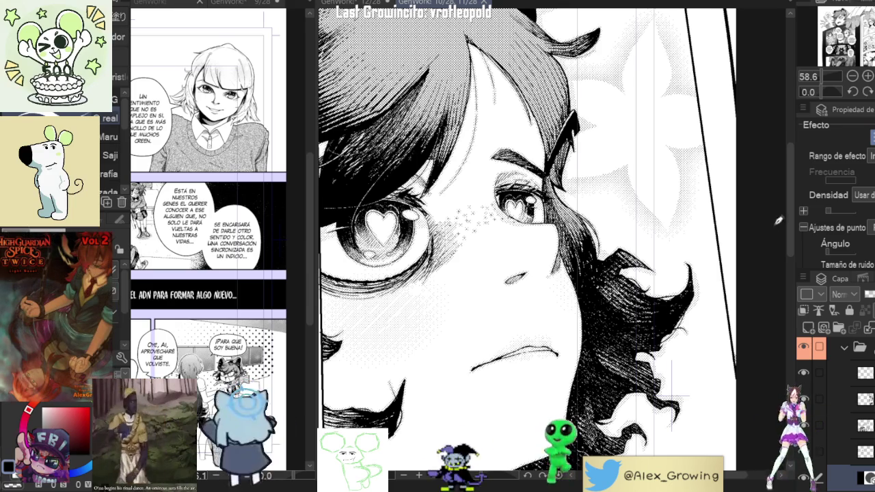
Step: Zoom back out over the spread and return to the page 12 document
scroll(585, 256, down, 2)
scroll(585, 256, down, 2)
scroll(583, 249, down, 1)
scroll(583, 249, down, 1)
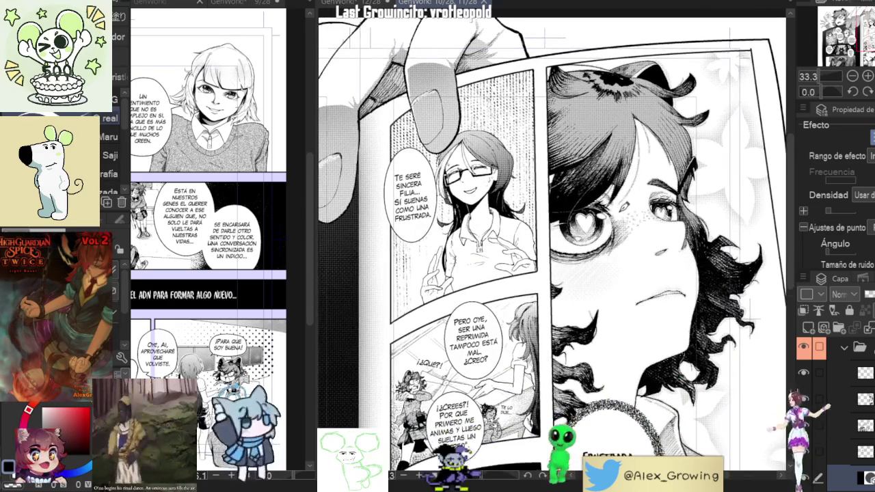
scroll(622, 208, down, 1)
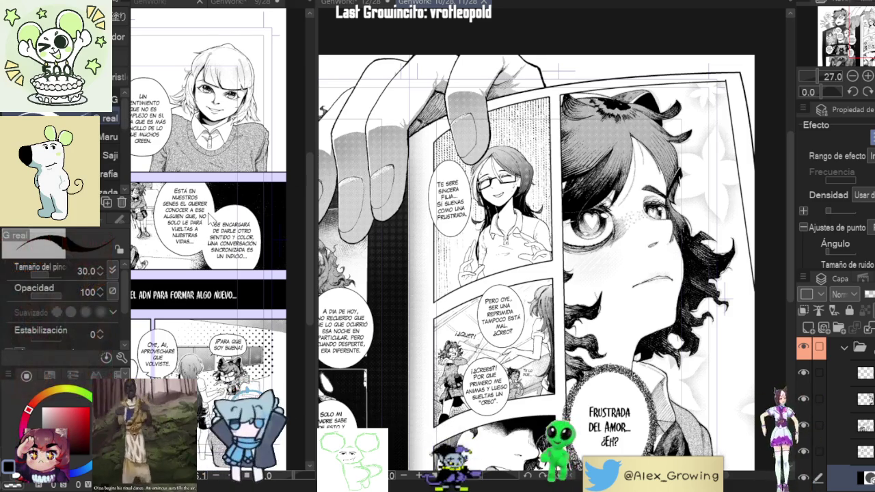
key(ctrl+shift+Tab)
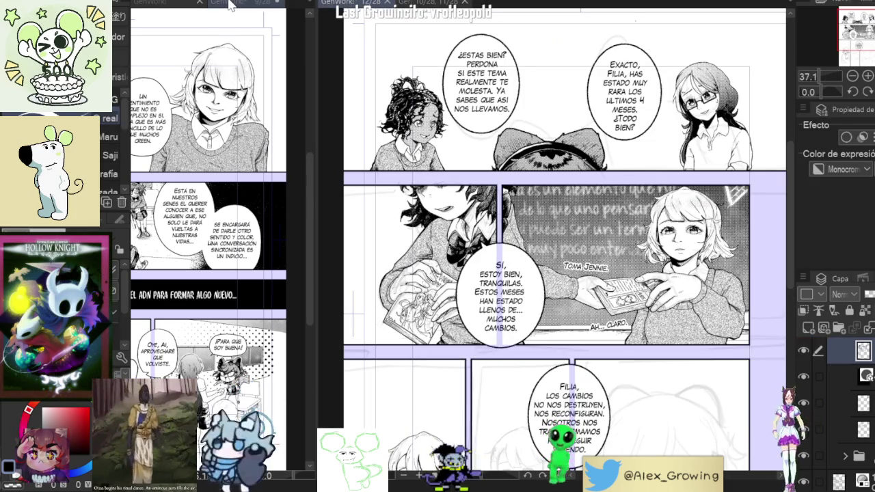
click(281, 4)
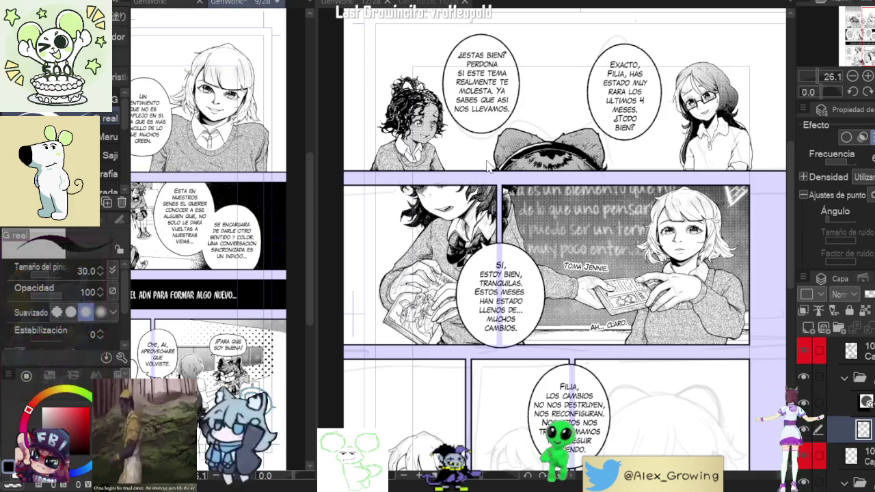
click(278, 4)
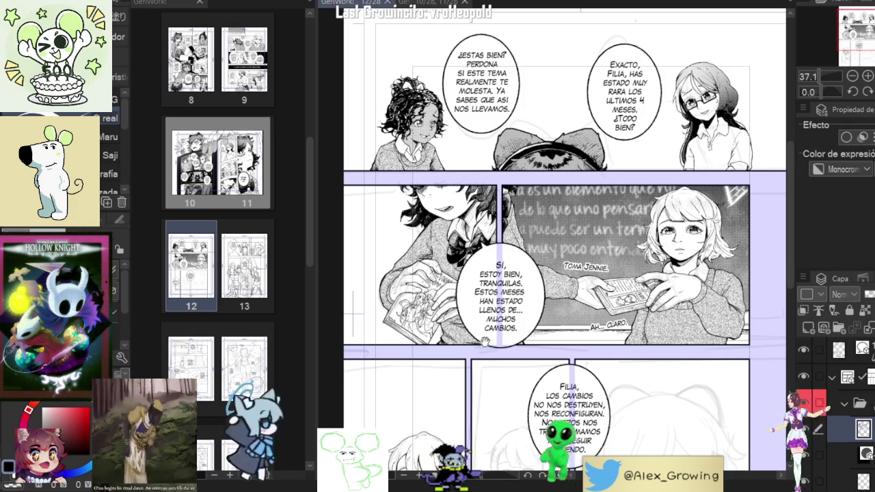
Step: Zoom the canvas toward page 12's lower panels with the girl holding her book
scroll(522, 364, up, 3)
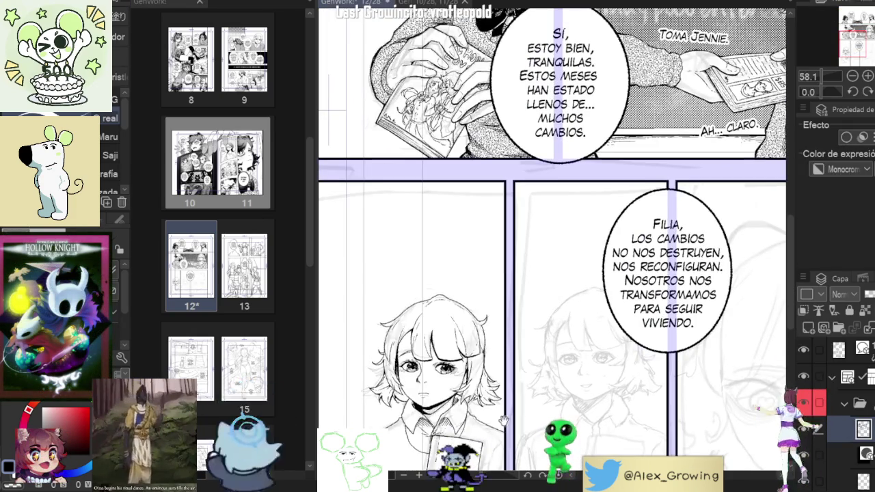
scroll(410, 355, up, 3)
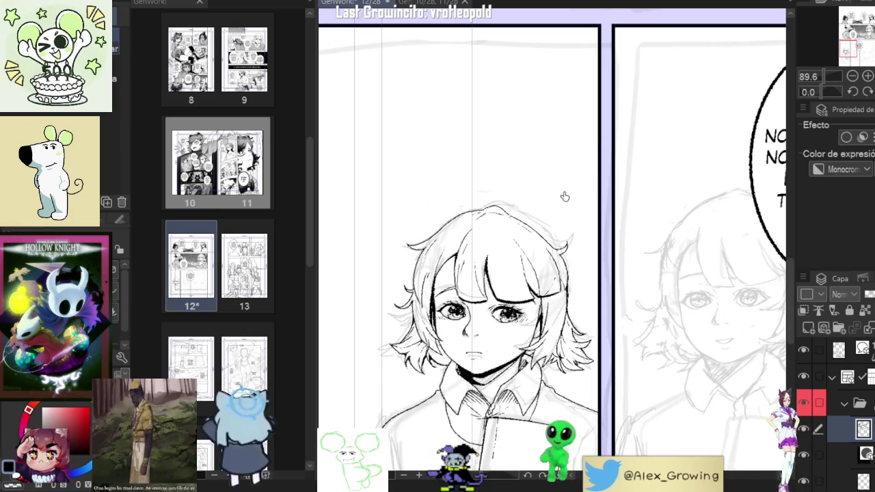
key(ctrl+z)
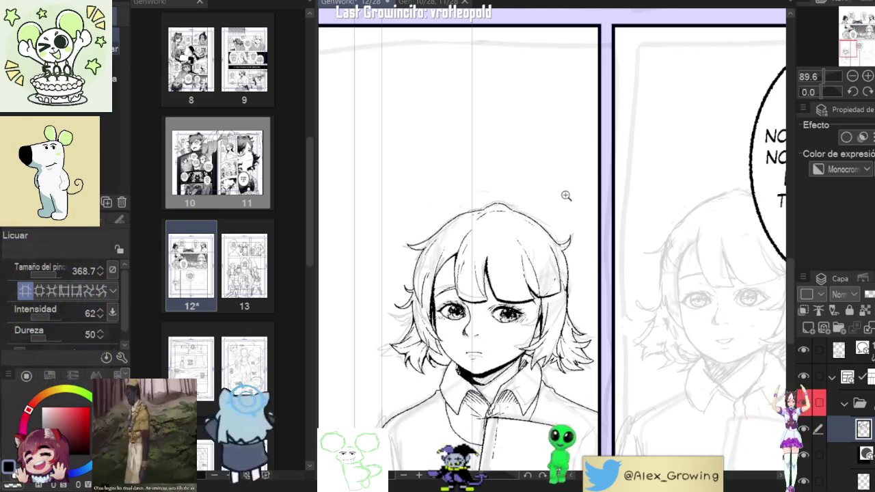
scroll(592, 199, down, 3)
scroll(592, 199, up, 1)
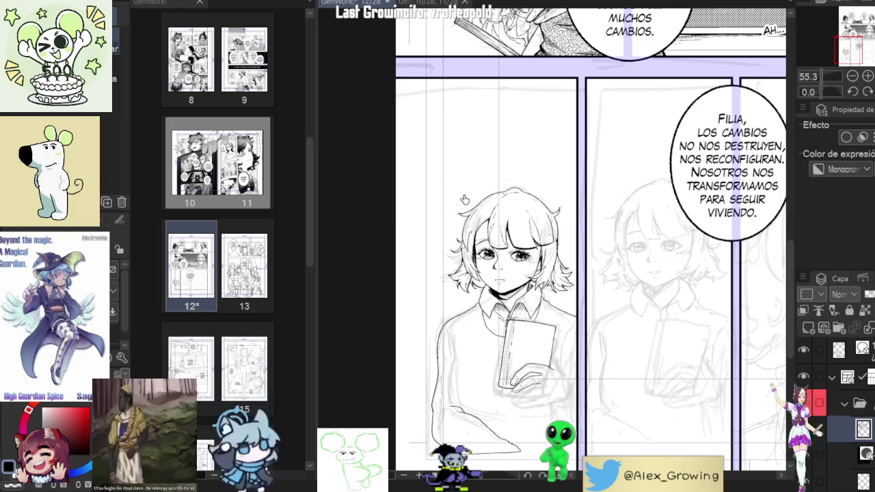
drag(786, 112, 751, 108)
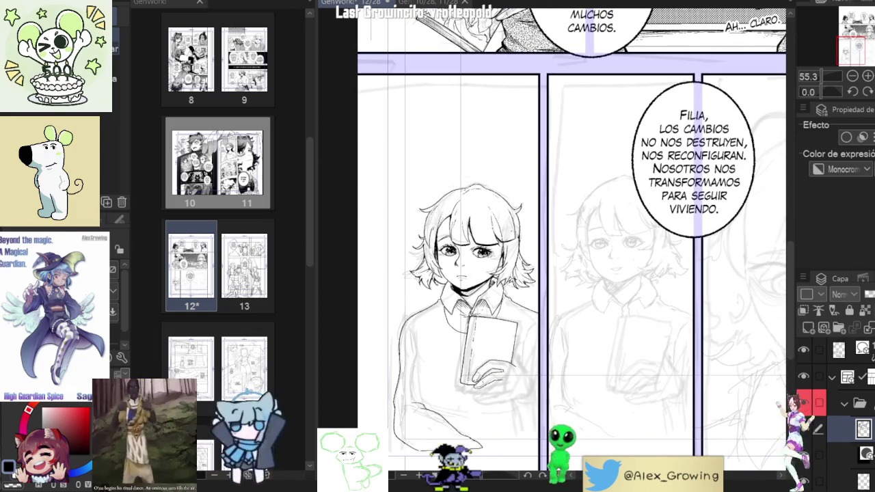
mouse_move(528, 177)
mouse_down()
mouse_move(594, 257)
mouse_move(578, 255)
mouse_up()
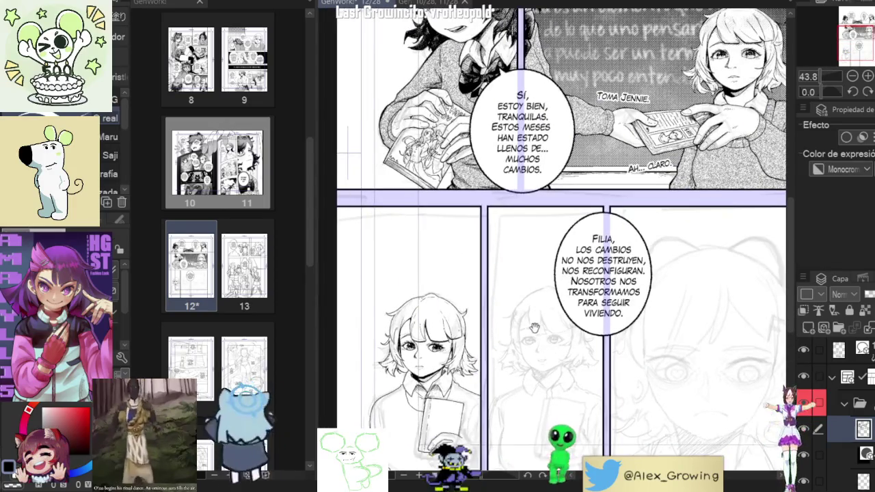
drag(537, 327, 498, 353)
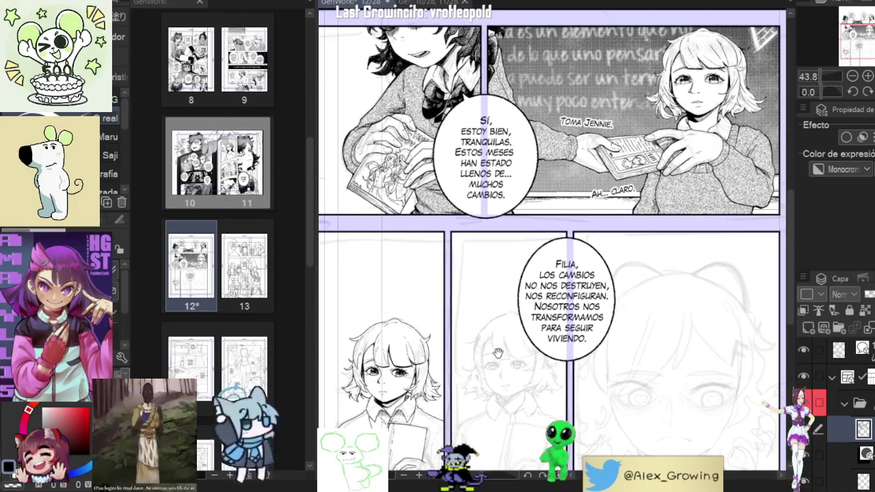
drag(494, 350, 503, 330)
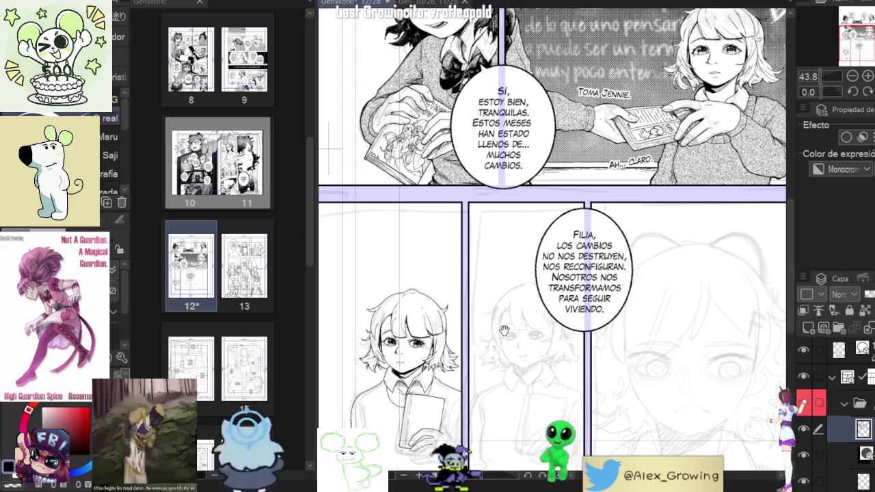
scroll(393, 366, up, 5)
Step: Lasso-select the girl's mouth and rotate it slightly counter-clockwise with a confirmed transform
drag(448, 314, 468, 324)
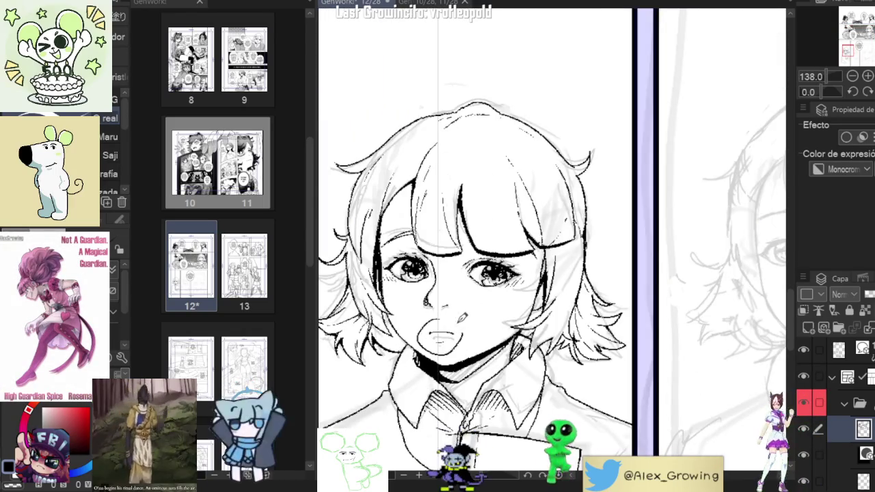
scroll(467, 329, up, 3)
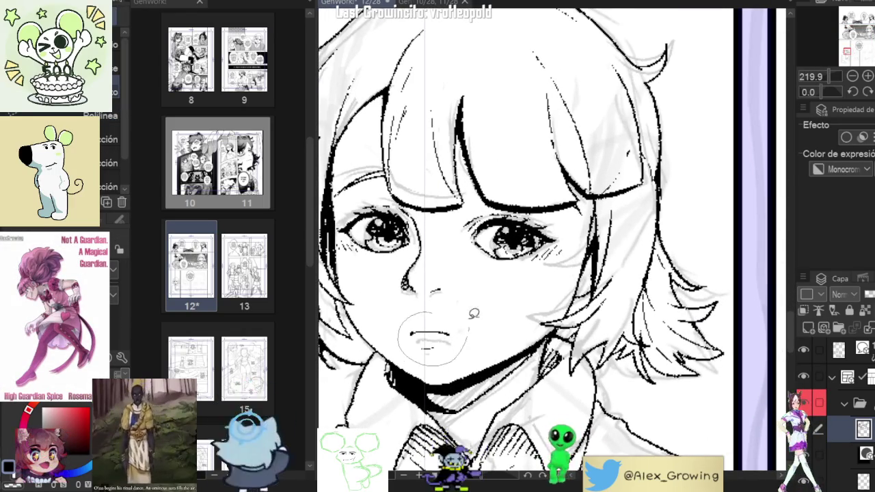
drag(410, 318, 476, 372)
click(503, 389)
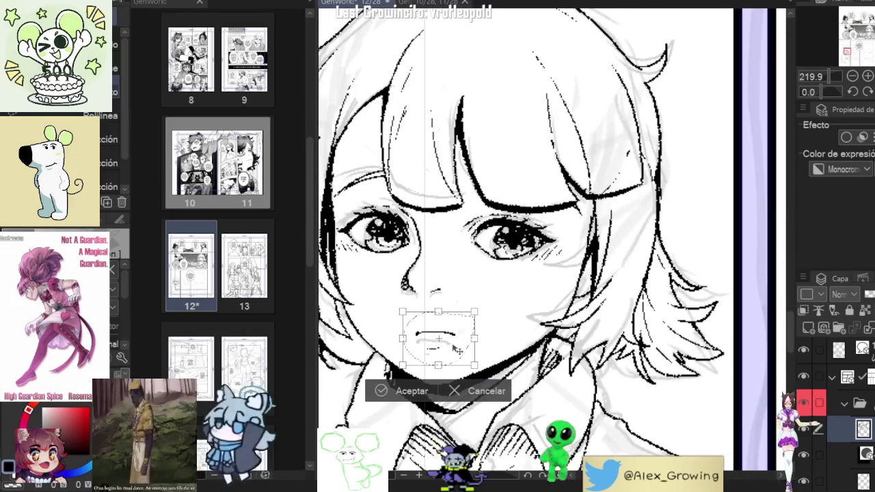
drag(505, 319, 504, 311)
click(410, 392)
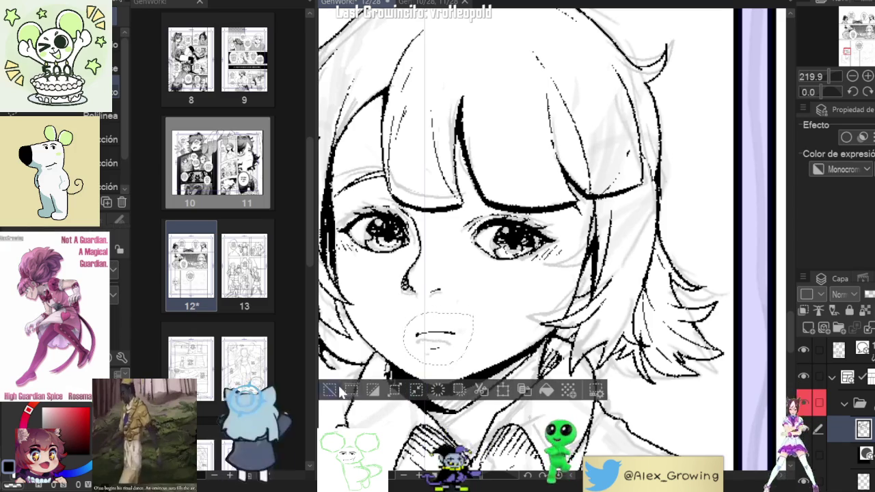
scroll(340, 381, down, 5)
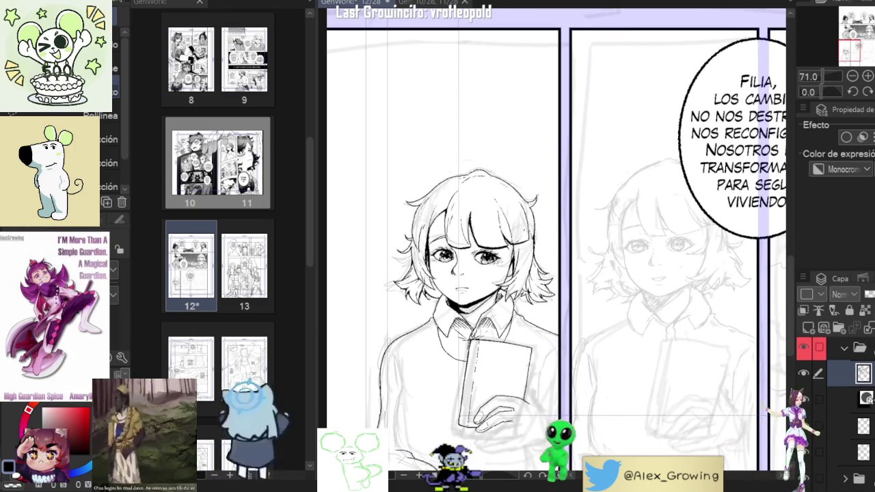
key(Delete)
scroll(759, 416, down, 1)
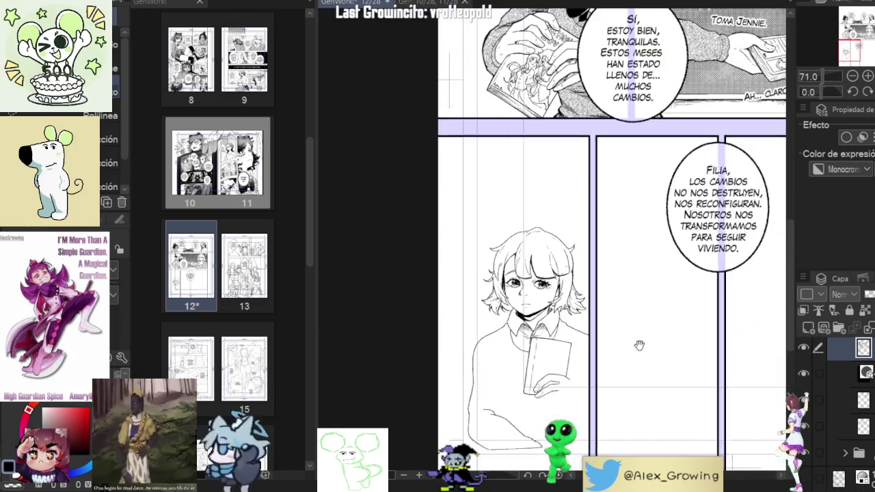
scroll(595, 314, down, 1)
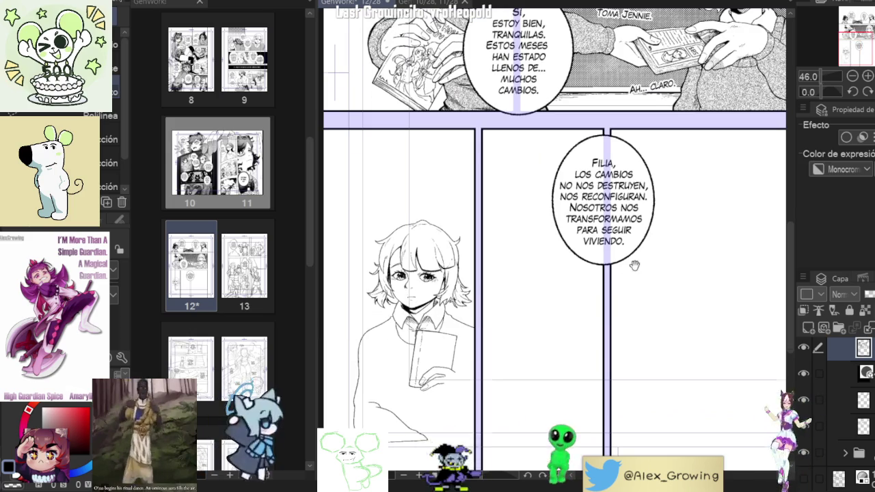
drag(630, 260, 692, 202)
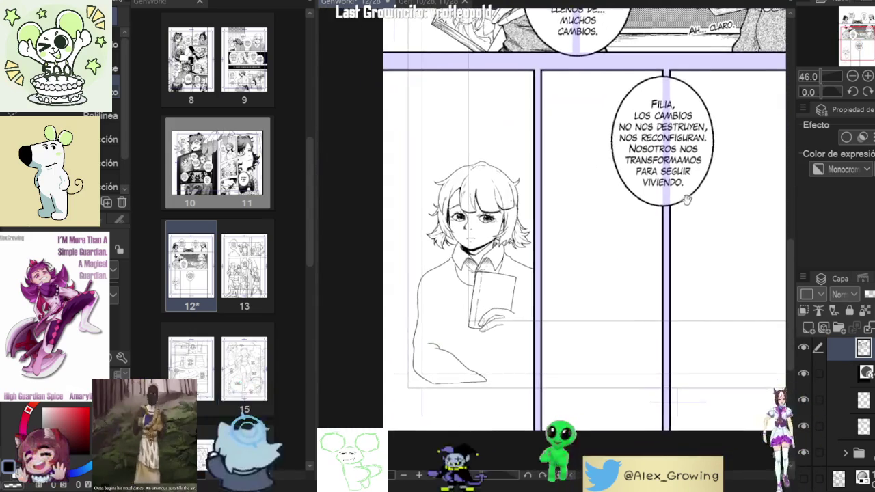
key(t)
click(807, 478)
scroll(438, 328, up, 2)
scroll(441, 349, up, 1)
scroll(445, 367, up, 1)
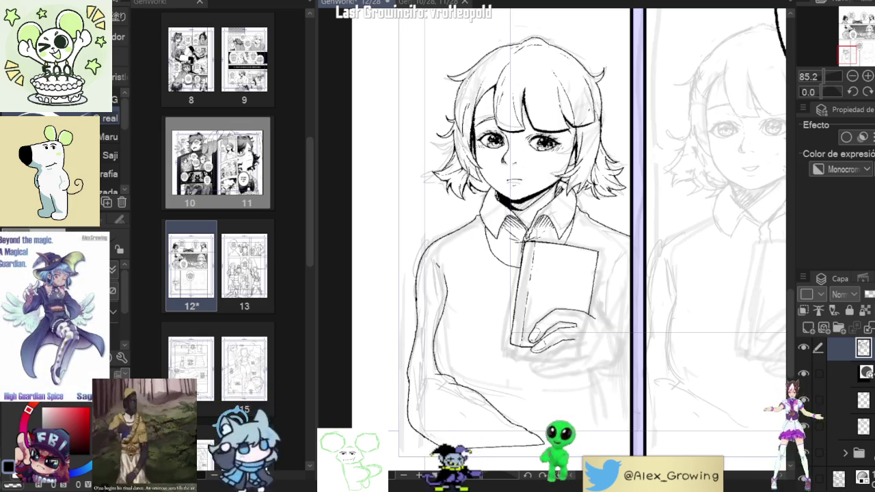
Step: Zoom in and turn the page sideways over the collar, then reset the rotation upright
scroll(601, 343, down, 5)
scroll(602, 343, up, 1)
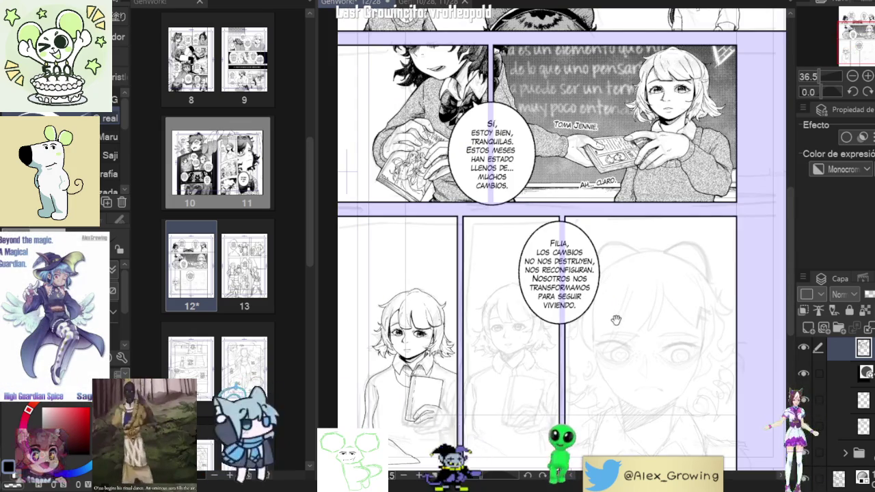
scroll(538, 347, up, 2)
scroll(537, 347, up, 3)
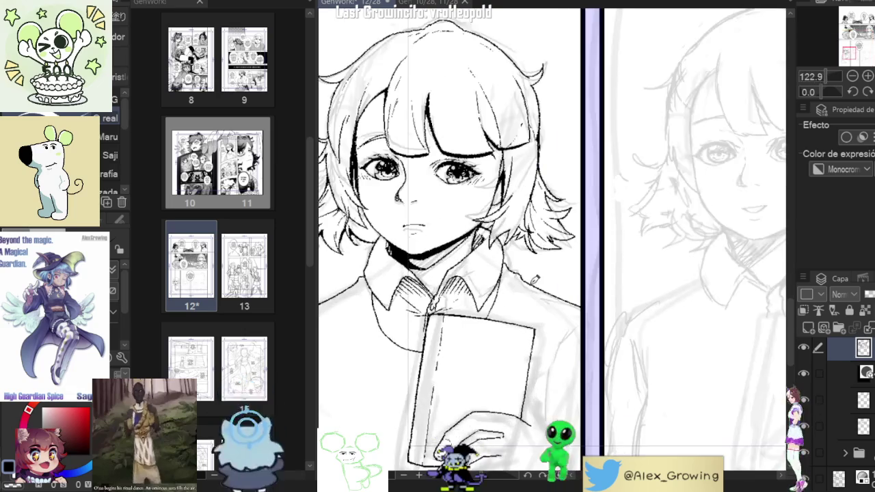
scroll(450, 267, up, 1)
scroll(450, 267, up, 1)
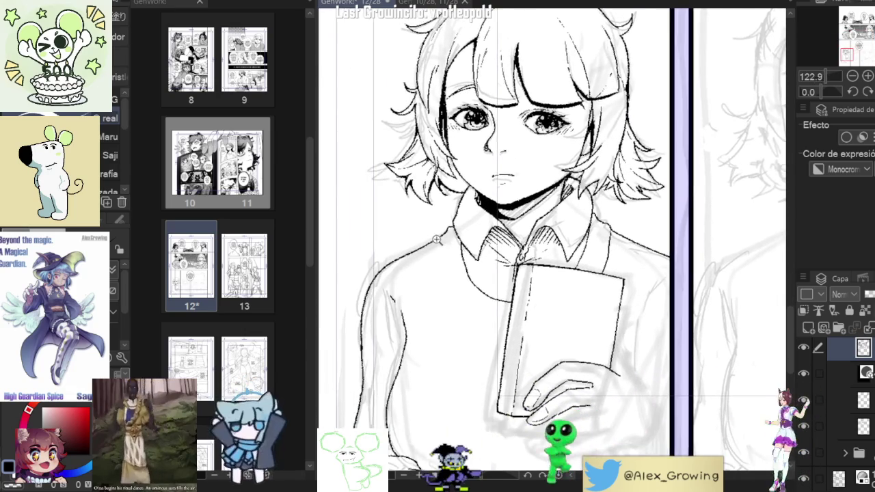
scroll(450, 266, up, 1)
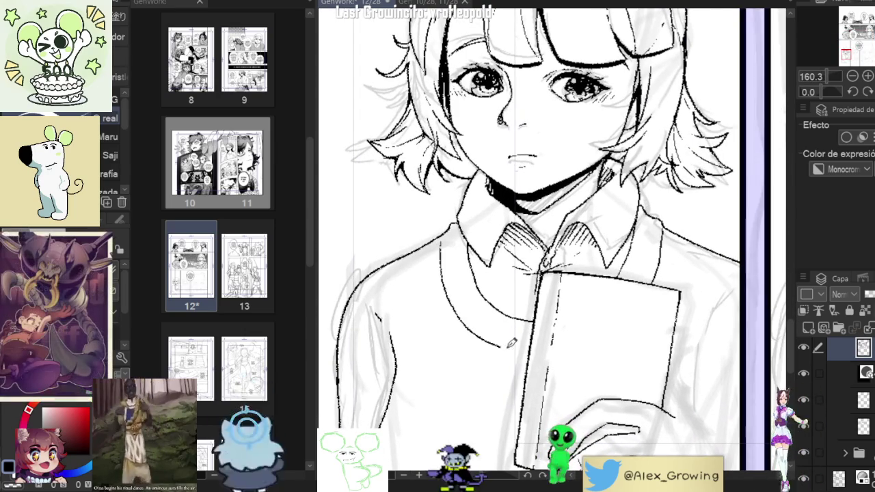
drag(543, 331, 479, 287)
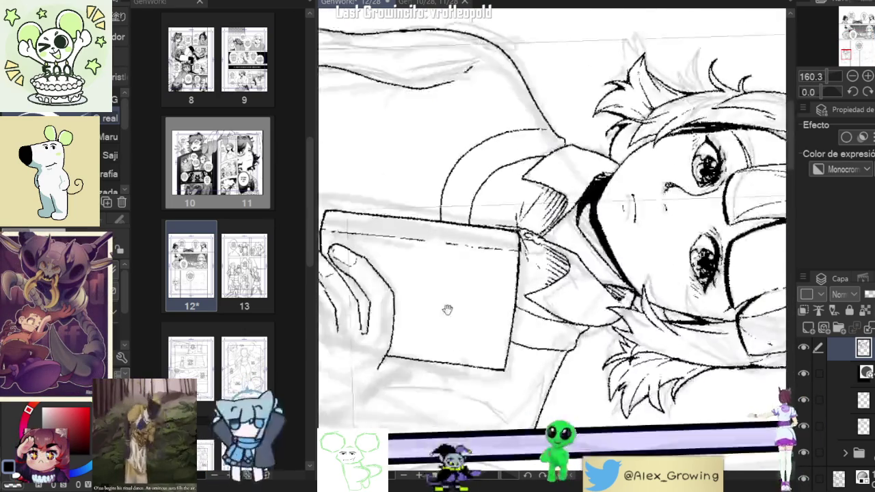
scroll(465, 267, up, 2)
scroll(460, 262, up, 2)
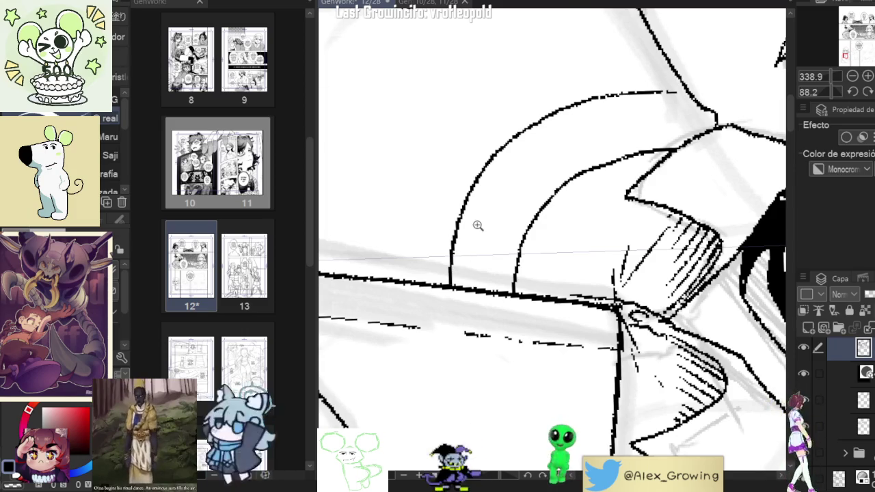
scroll(475, 220, down, 5)
drag(479, 225, 515, 202)
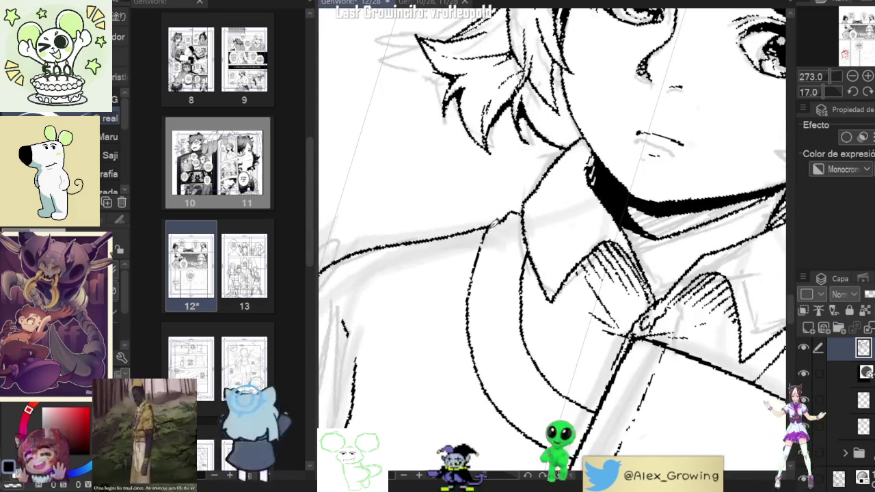
scroll(492, 232, down, 2)
click(853, 90)
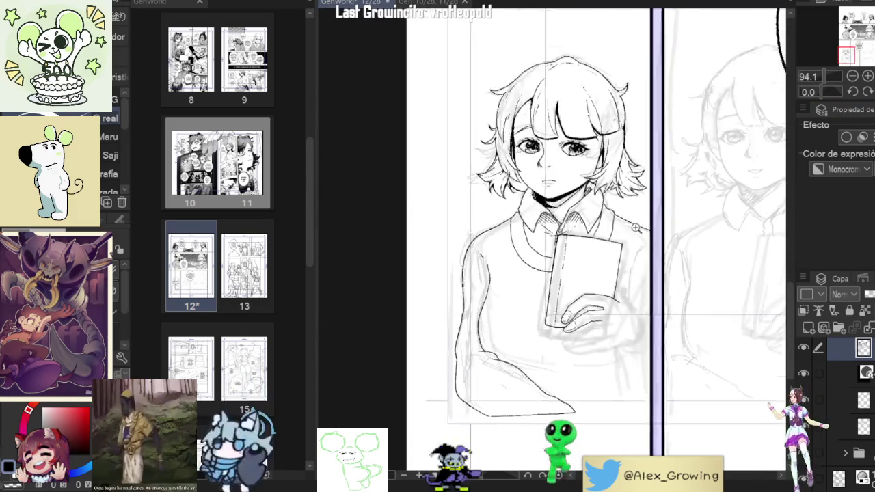
Step: Pan over the collar and book, then zoom out to see the speech-bubble panels
scroll(544, 214, up, 3)
scroll(544, 214, up, 4)
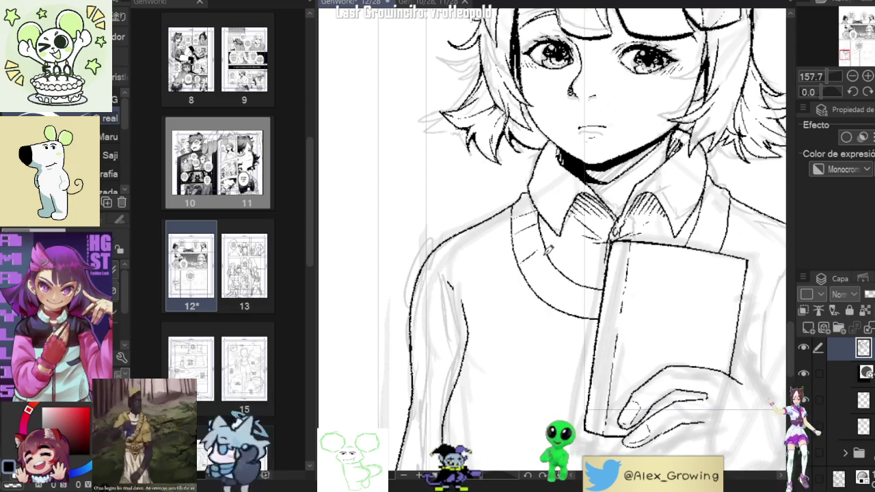
drag(565, 305, 542, 276)
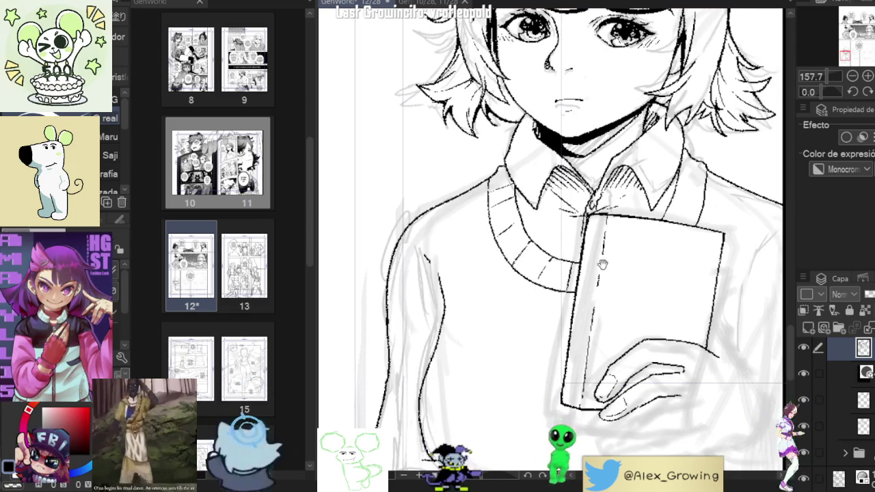
drag(595, 266, 547, 285)
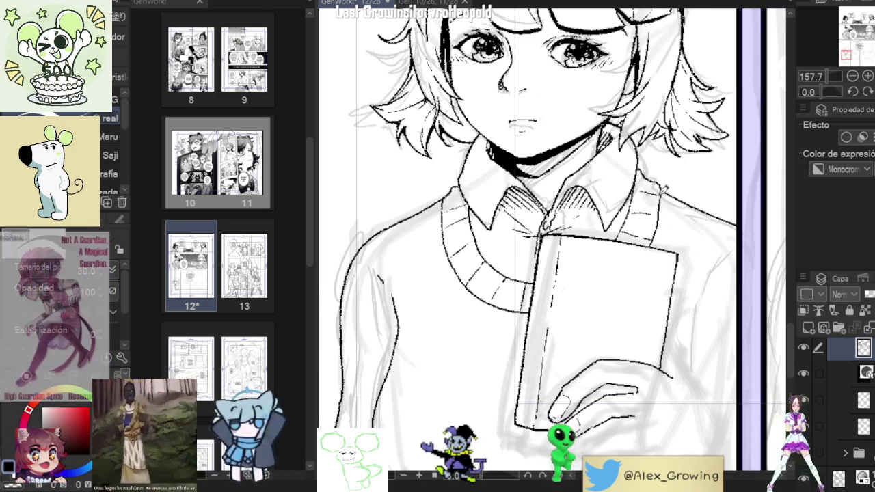
scroll(660, 191, down, 5)
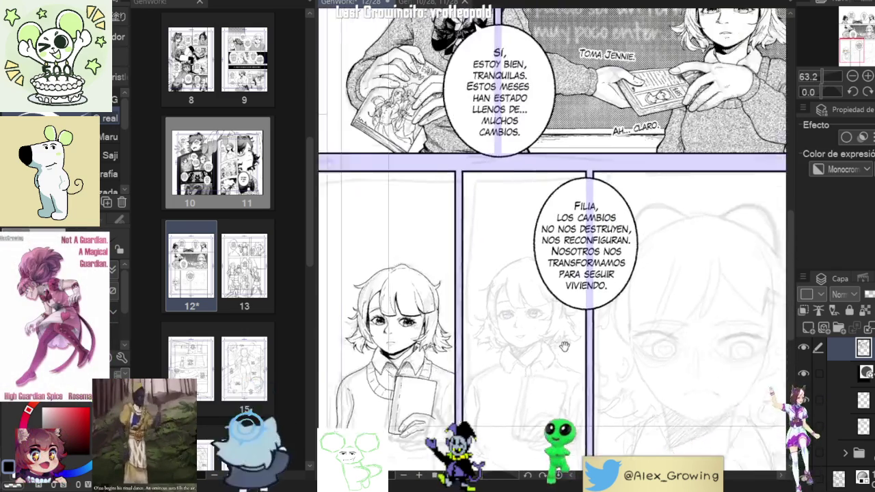
drag(752, 192, 616, 287)
scroll(616, 288, up, 2)
scroll(553, 256, up, 3)
scroll(553, 256, up, 3)
scroll(554, 255, up, 3)
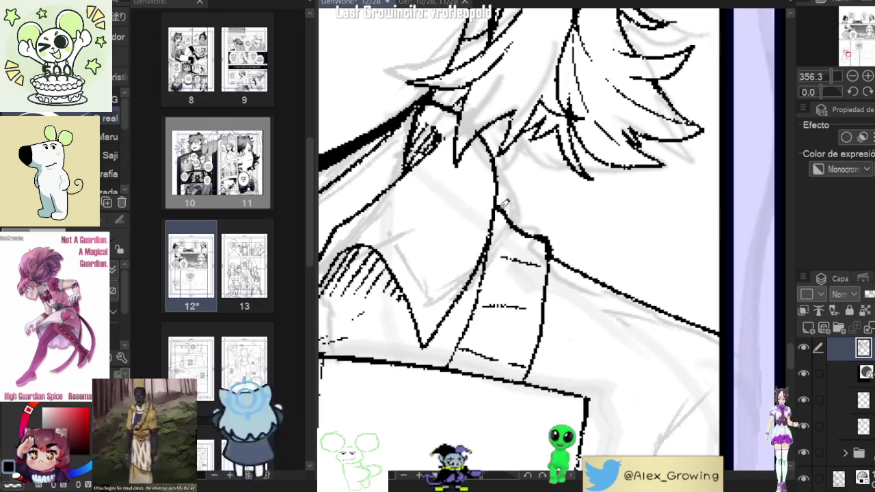
scroll(545, 185, down, 4)
scroll(543, 195, up, 1)
scroll(540, 208, up, 2)
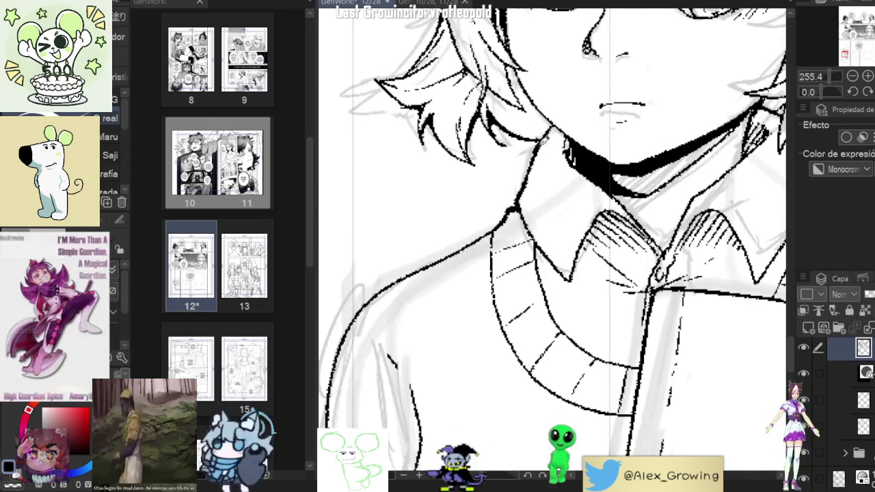
Step: Bring the girl's face into view and tilt the canvas for working along it
drag(547, 205, 547, 287)
mouse_move(615, 171)
mouse_down()
mouse_move(479, 308)
mouse_move(513, 308)
mouse_up()
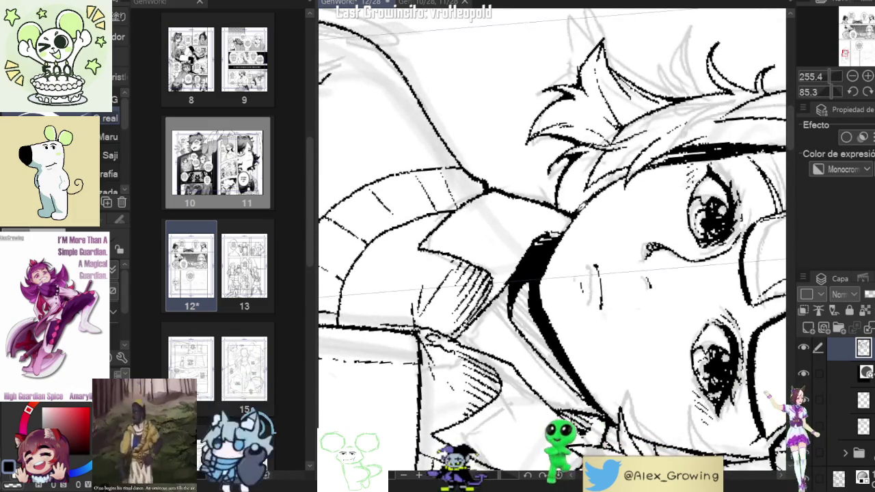
scroll(592, 209, down, 5)
drag(592, 209, 752, 158)
scroll(693, 183, down, 3)
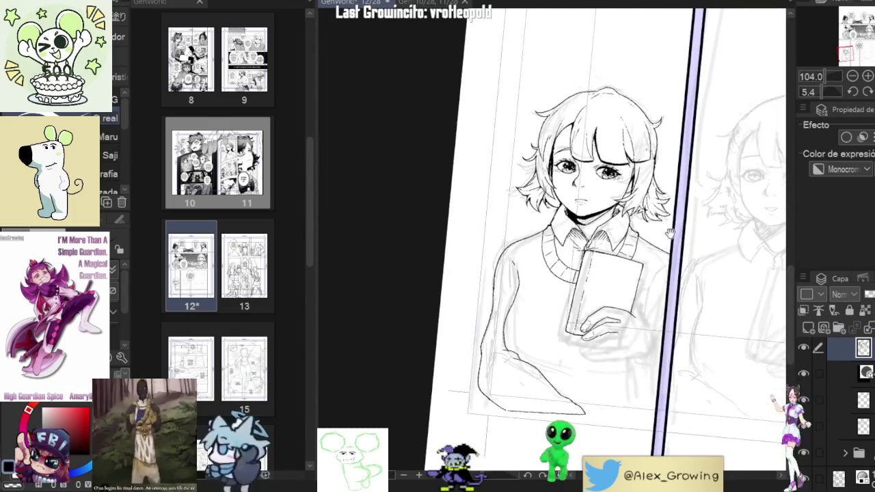
scroll(599, 224, up, 2)
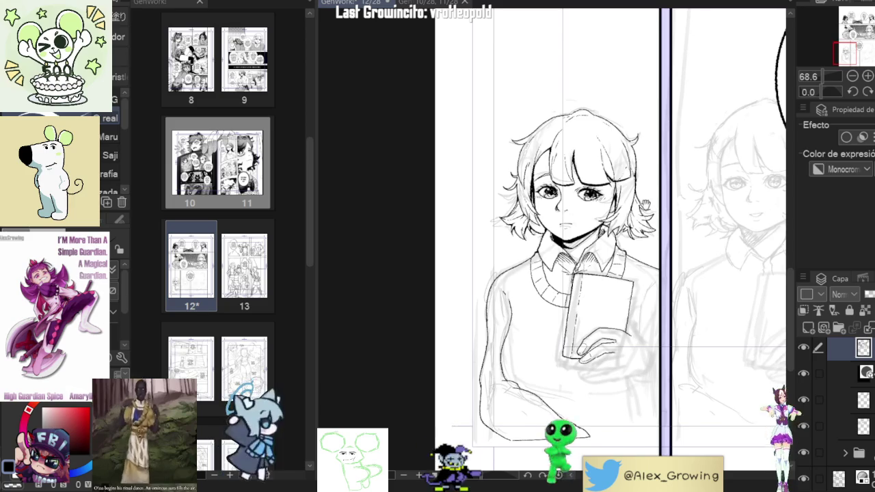
drag(626, 208, 564, 282)
scroll(564, 282, up, 3)
scroll(563, 281, up, 1)
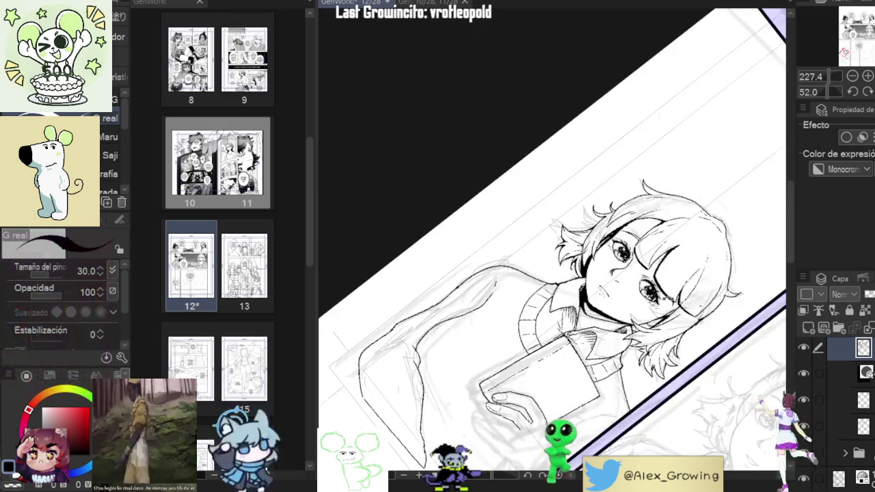
Step: Zoom in and out over the girl's hair to inspect the close-up
scroll(547, 205, up, 3)
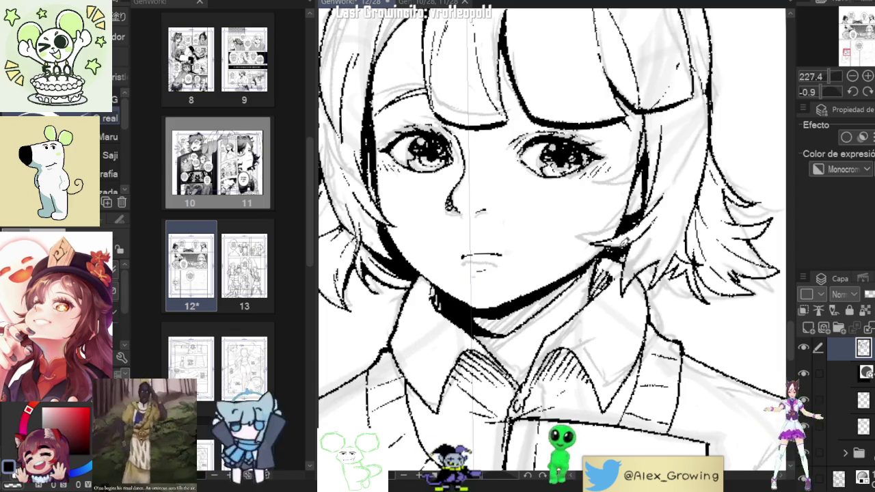
scroll(552, 239, down, 3)
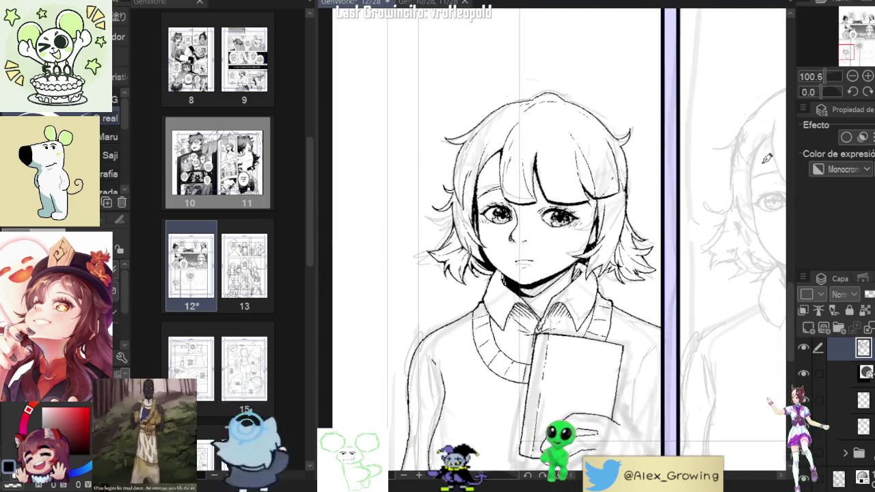
scroll(553, 240, down, 2)
scroll(653, 243, down, 1)
scroll(629, 267, down, 2)
scroll(602, 294, down, 2)
scroll(580, 324, down, 2)
scroll(580, 323, up, 2)
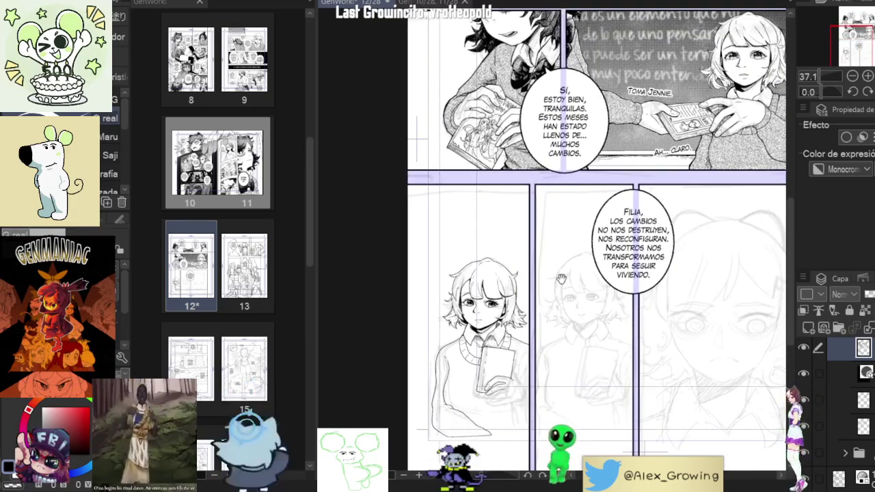
scroll(555, 283, up, 3)
scroll(555, 283, up, 6)
scroll(555, 283, up, 3)
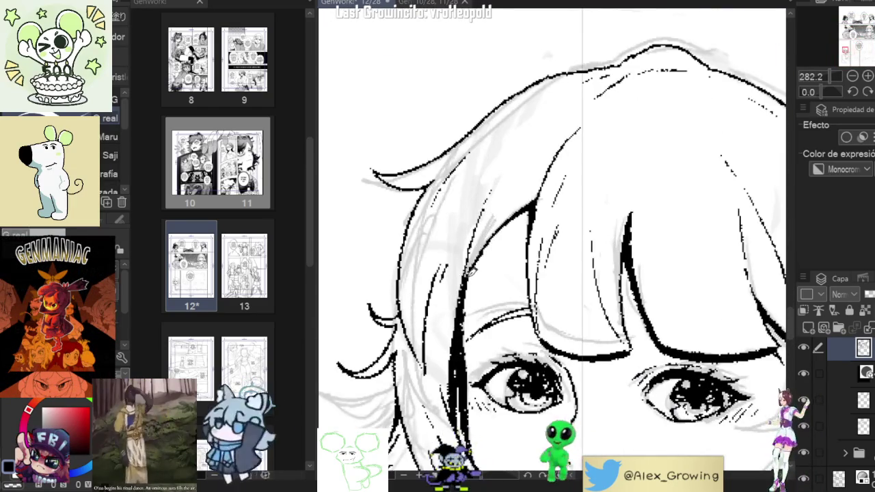
scroll(523, 332, down, 5)
scroll(524, 332, down, 3)
scroll(523, 333, down, 2)
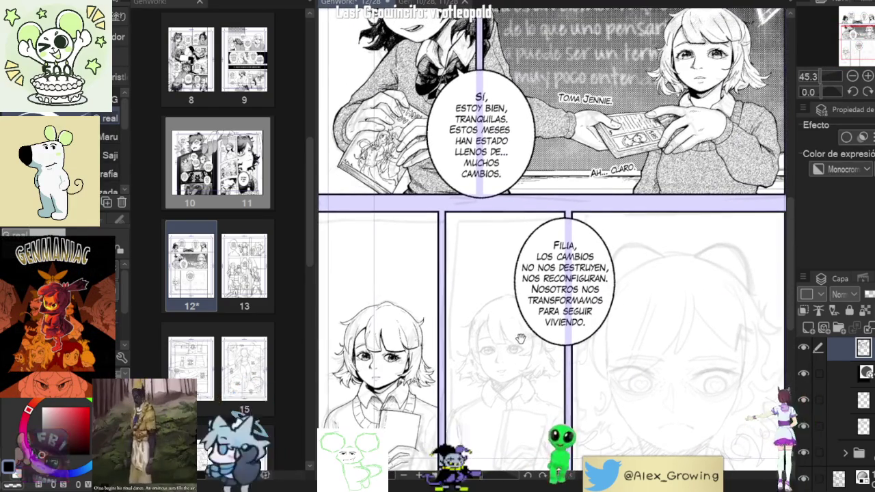
scroll(464, 340, up, 1)
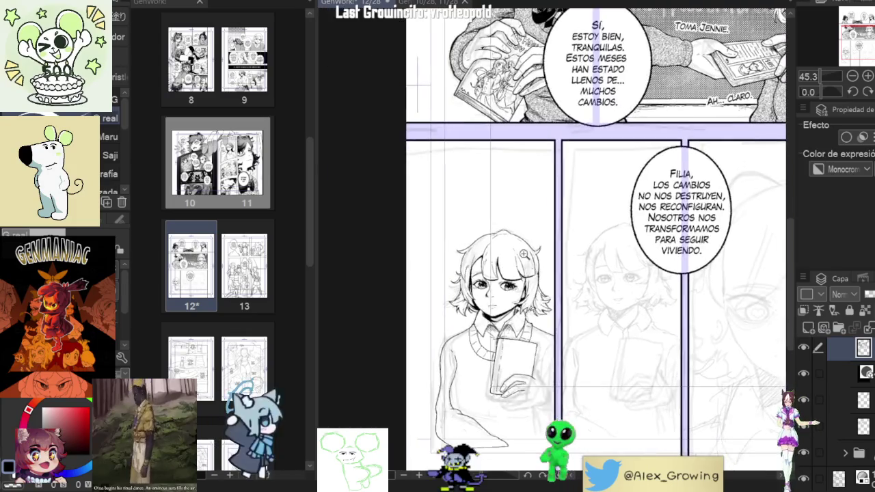
scroll(463, 340, up, 4)
scroll(464, 340, up, 3)
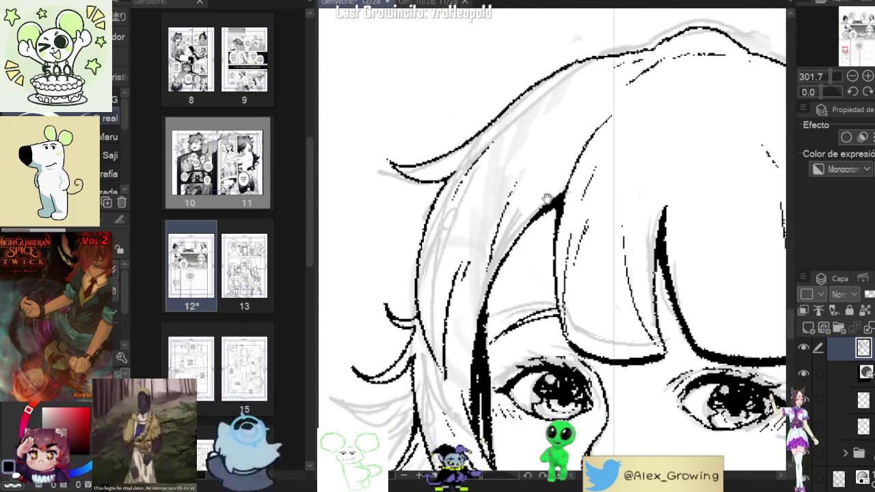
Step: Ink three strand lines down the girl's hair with the G-pen
drag(552, 193, 557, 228)
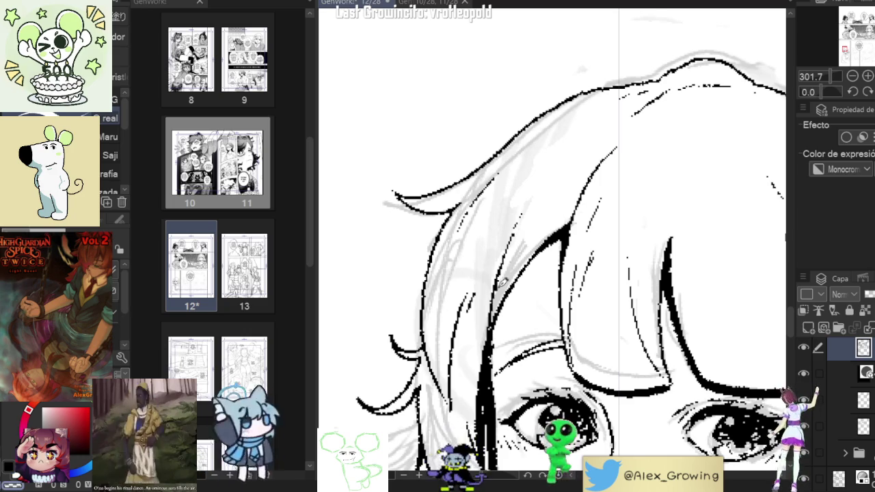
scroll(563, 243, down, 5)
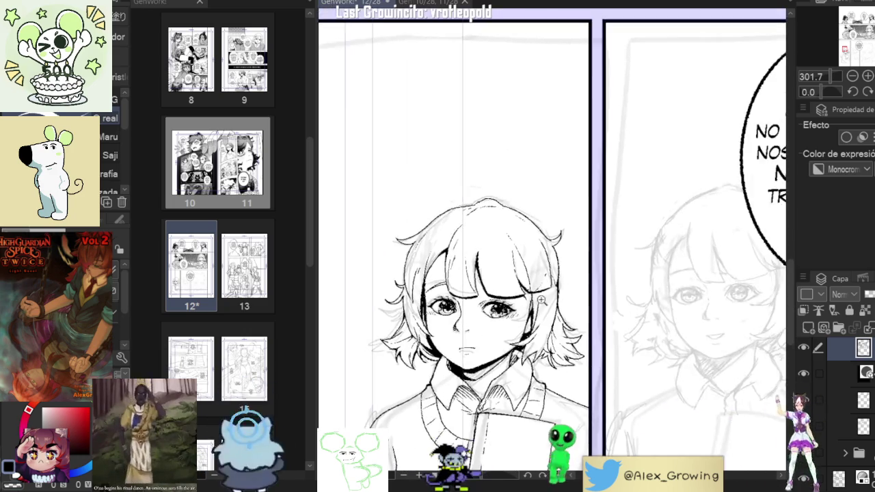
drag(562, 243, 592, 308)
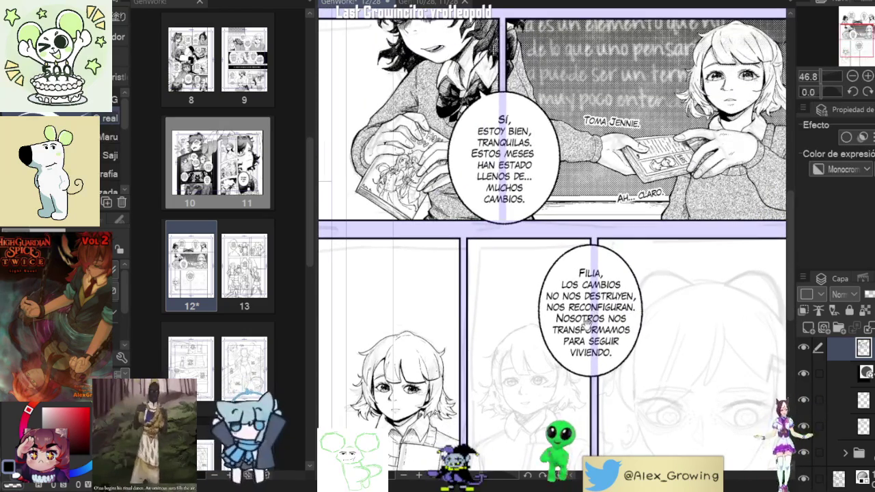
scroll(552, 316, down, 2)
scroll(552, 316, up, 6)
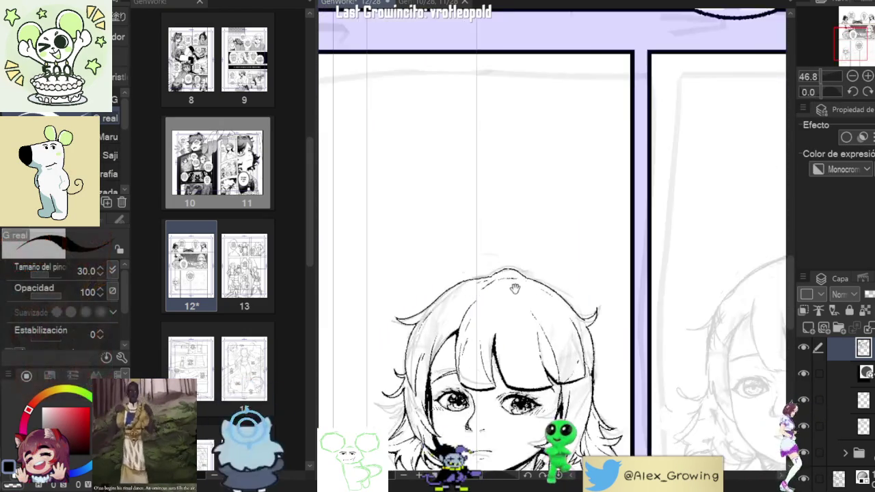
drag(523, 284, 517, 358)
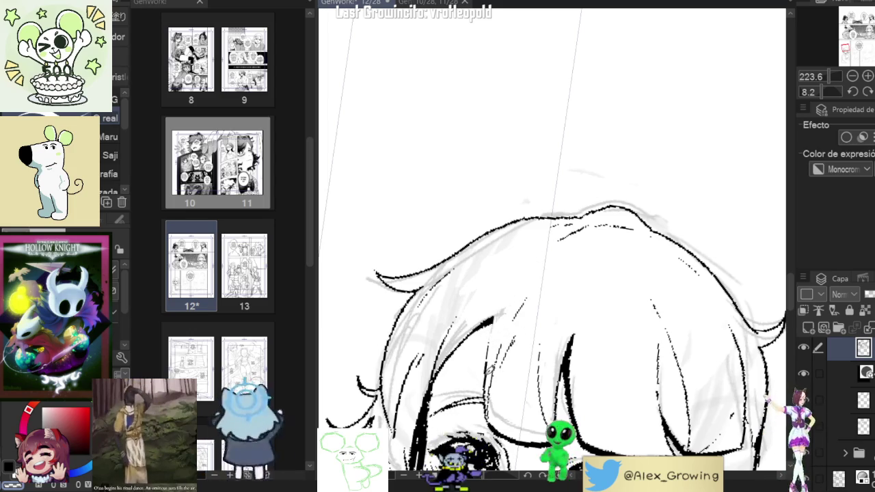
drag(494, 327, 486, 364)
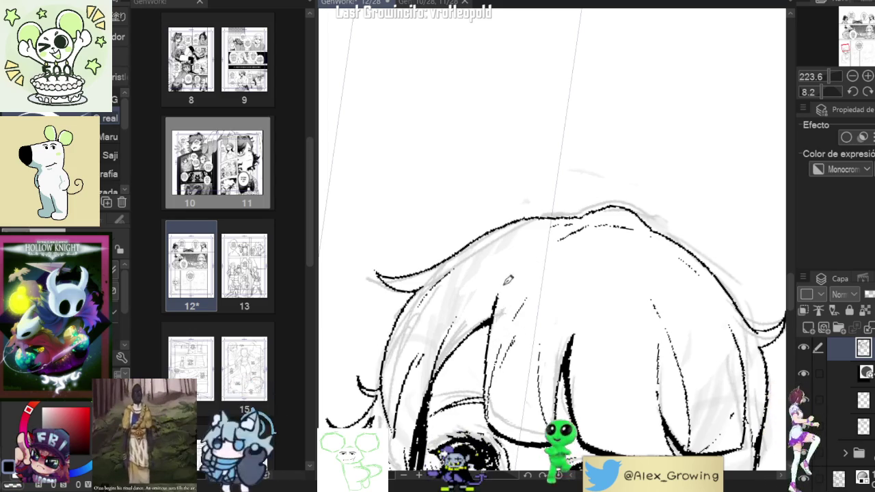
drag(509, 268, 492, 315)
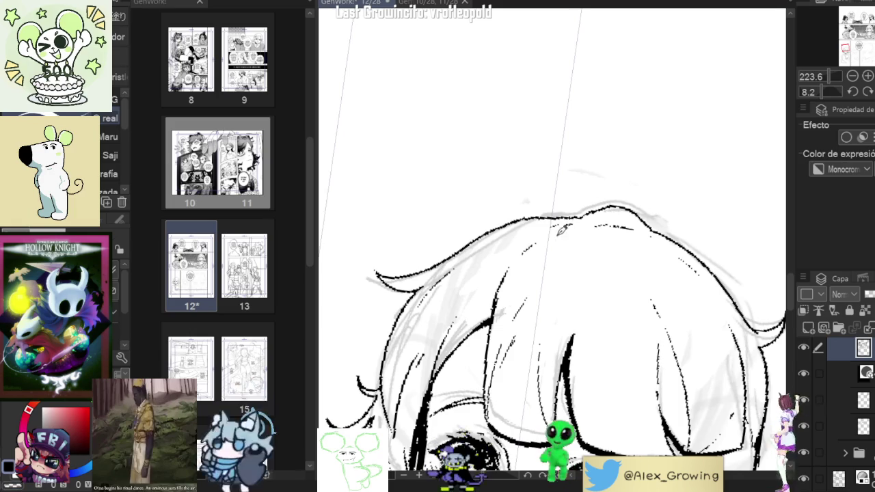
Step: Zoom out and pan to review the speech-bubble panels alongside the girl
scroll(586, 237, down, 3)
scroll(586, 238, down, 2)
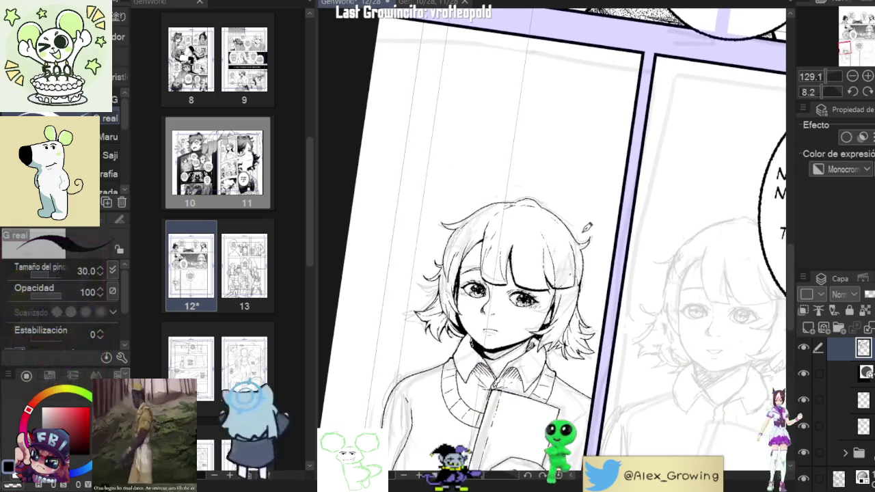
scroll(518, 230, up, 5)
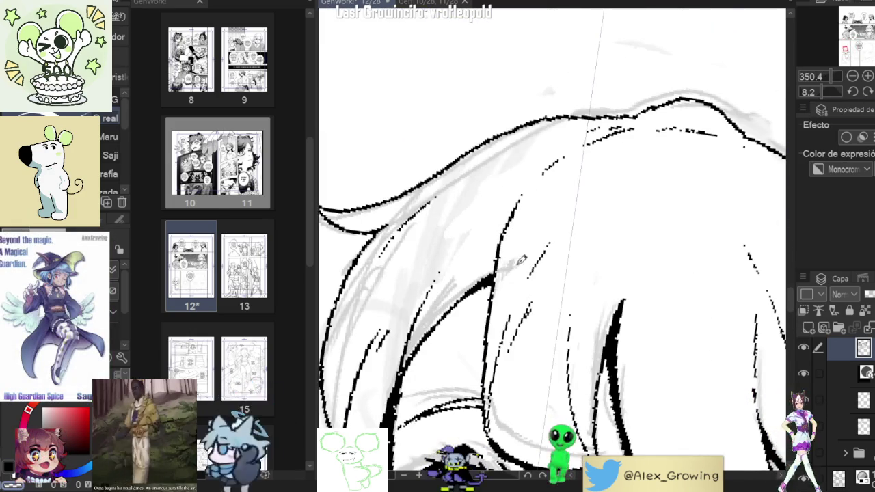
scroll(569, 216, down, 4)
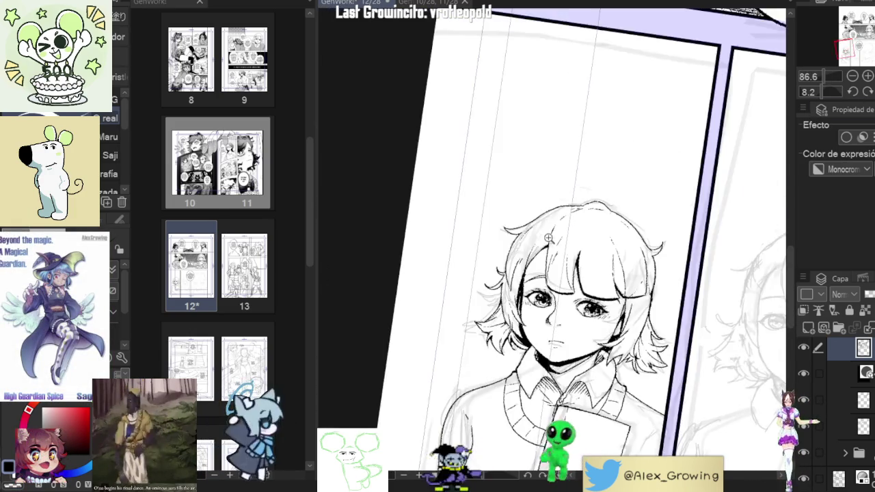
scroll(555, 254, up, 3)
scroll(563, 228, down, 5)
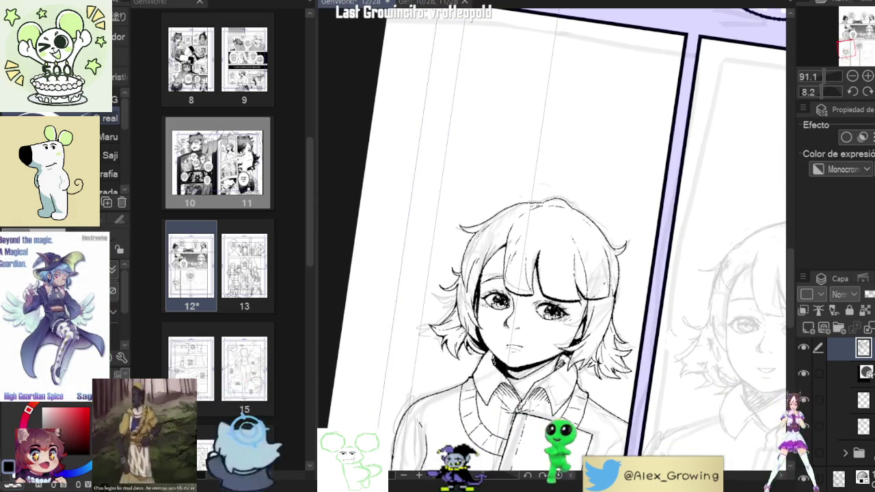
scroll(568, 246, down, 2)
drag(780, 137, 615, 260)
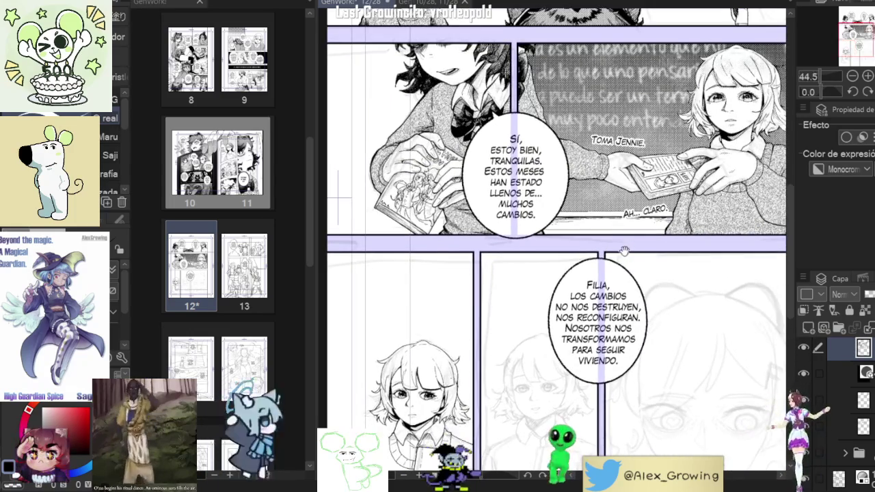
scroll(616, 261, up, 4)
scroll(588, 246, down, 4)
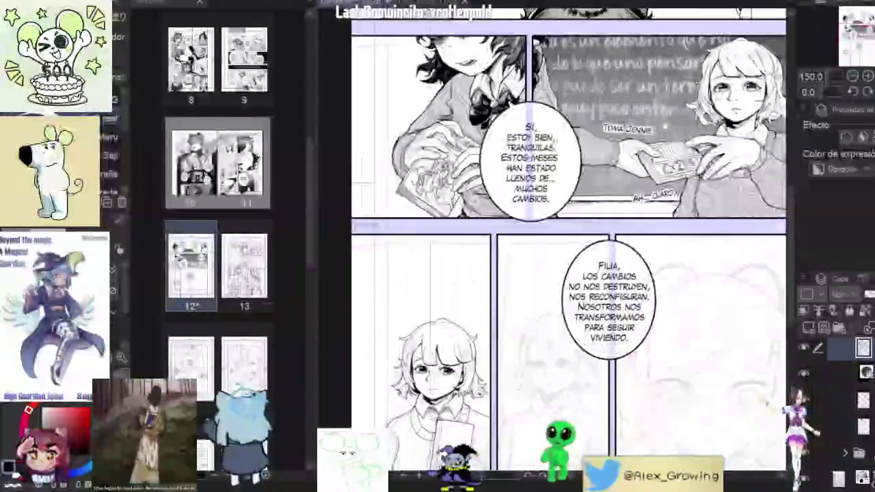
scroll(451, 342, up, 4)
scroll(492, 368, down, 3)
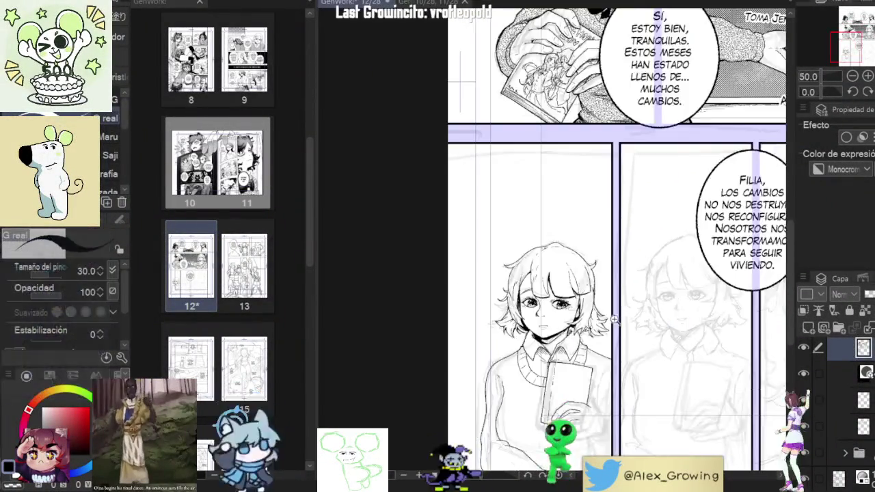
scroll(491, 367, down, 2)
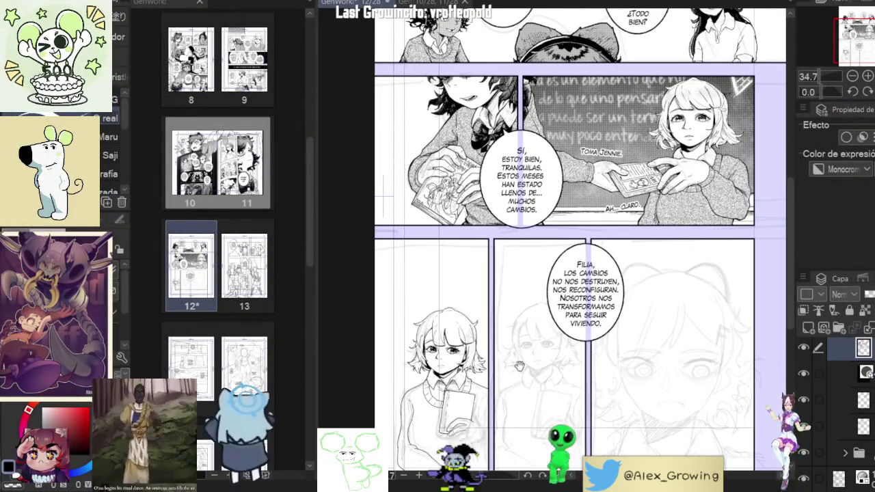
scroll(521, 365, up, 5)
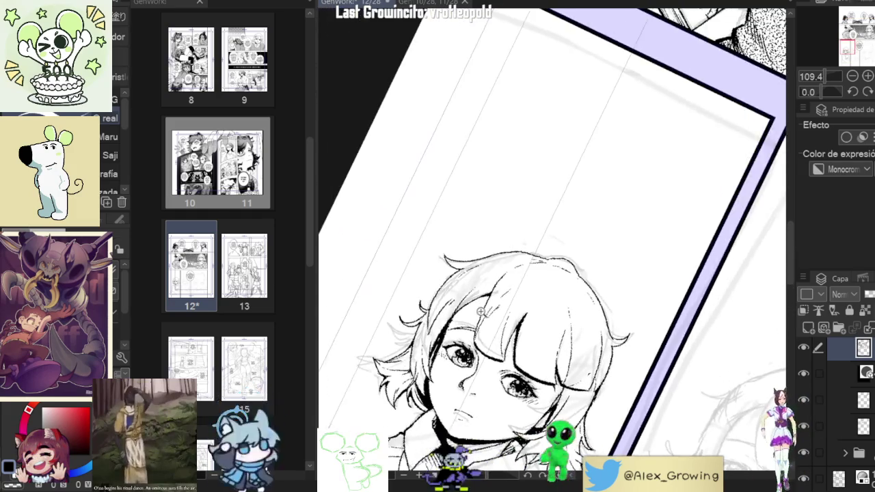
scroll(492, 326, up, 2)
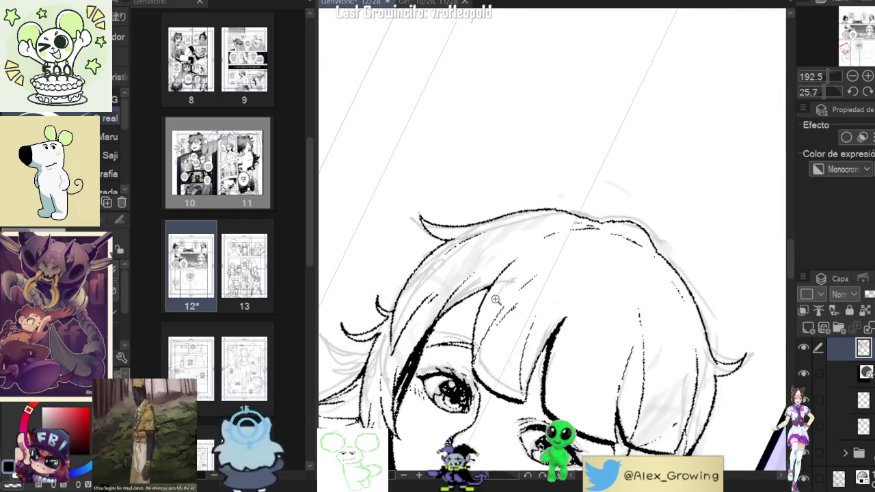
scroll(538, 273, up, 3)
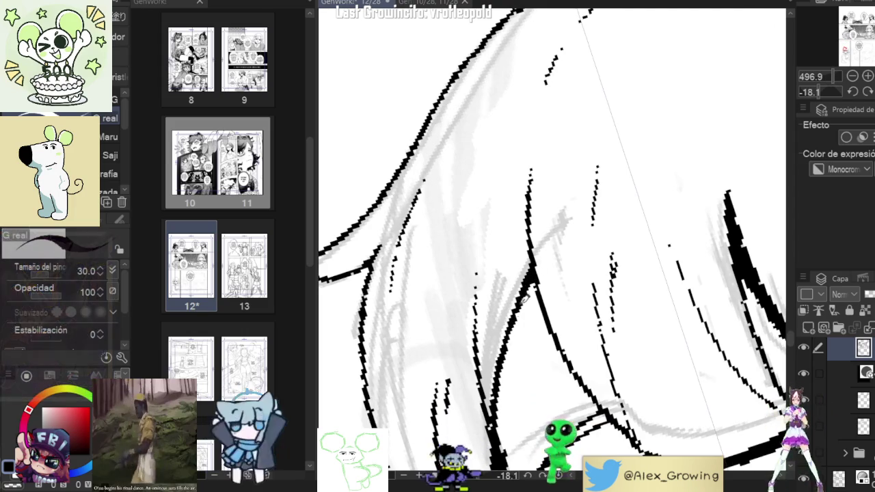
scroll(513, 327, down, 3)
scroll(513, 326, down, 5)
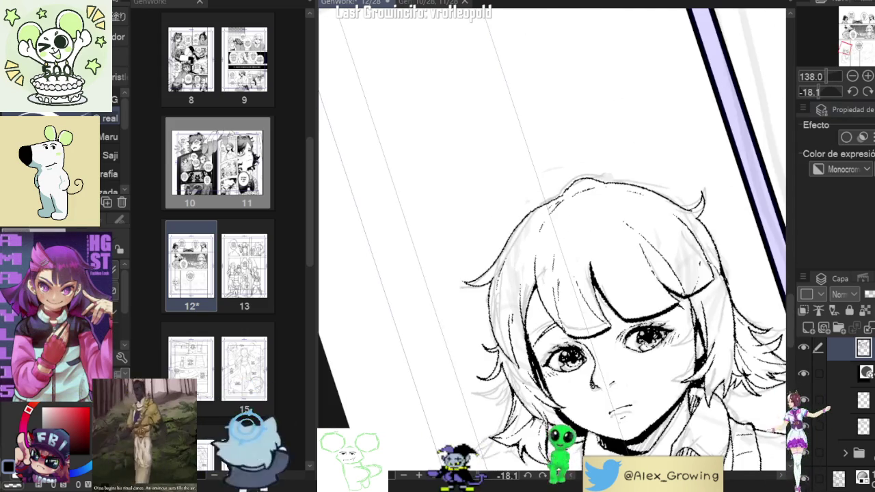
Step: Reset the canvas rotation to level and center the girl's panel
key(ctrl+0)
scroll(536, 266, up, 4)
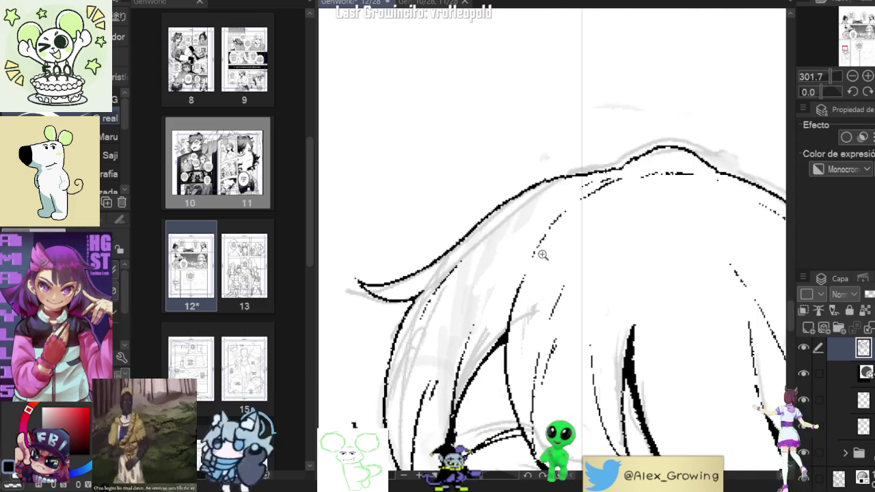
scroll(543, 249, down, 3)
scroll(617, 261, down, 2)
scroll(616, 261, down, 2)
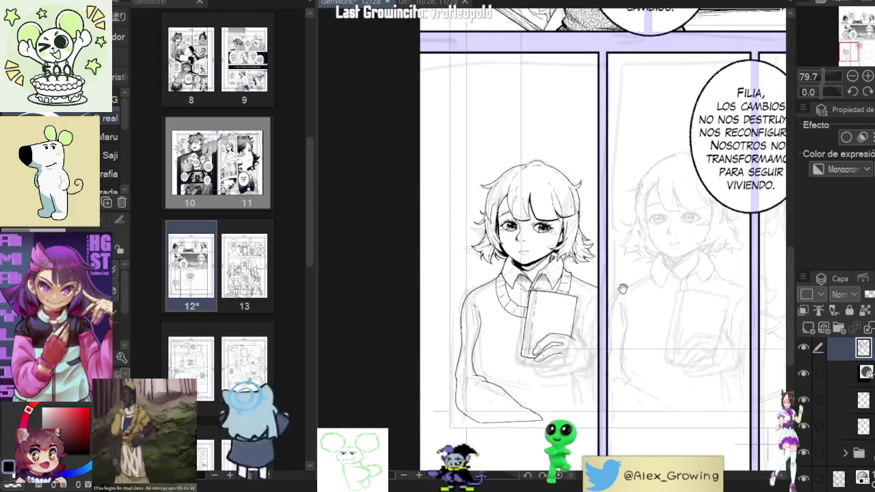
drag(660, 239, 633, 222)
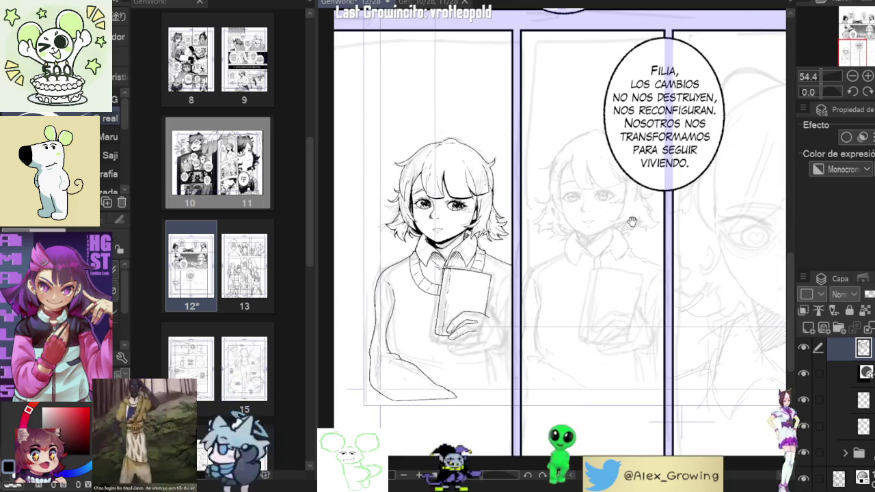
scroll(383, 247, up, 1)
scroll(396, 250, up, 2)
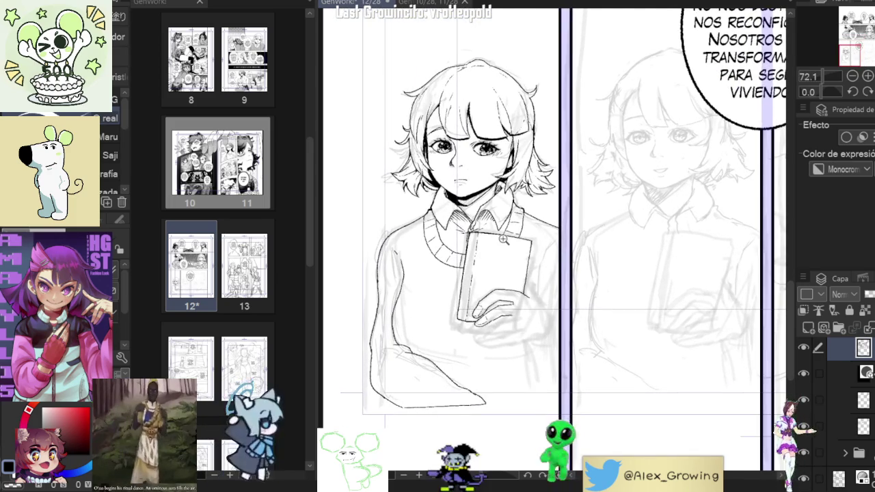
scroll(405, 249, up, 1)
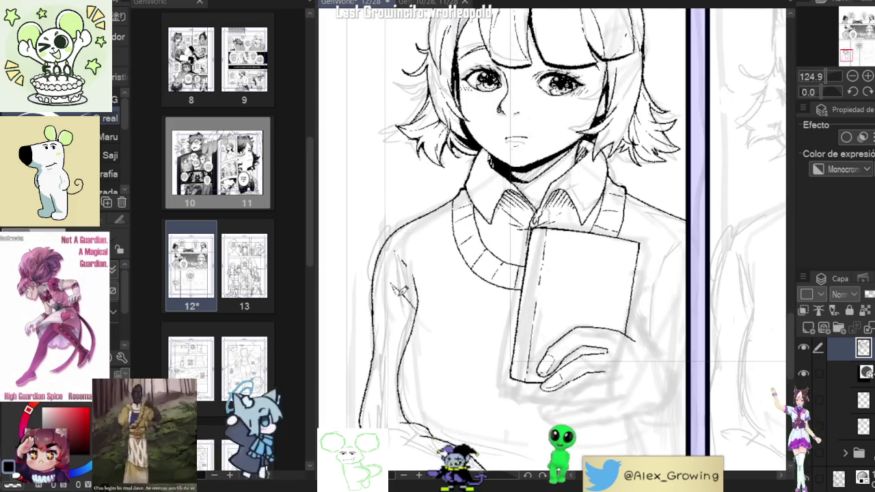
scroll(431, 315, down, 3)
scroll(547, 267, up, 1)
scroll(544, 257, up, 1)
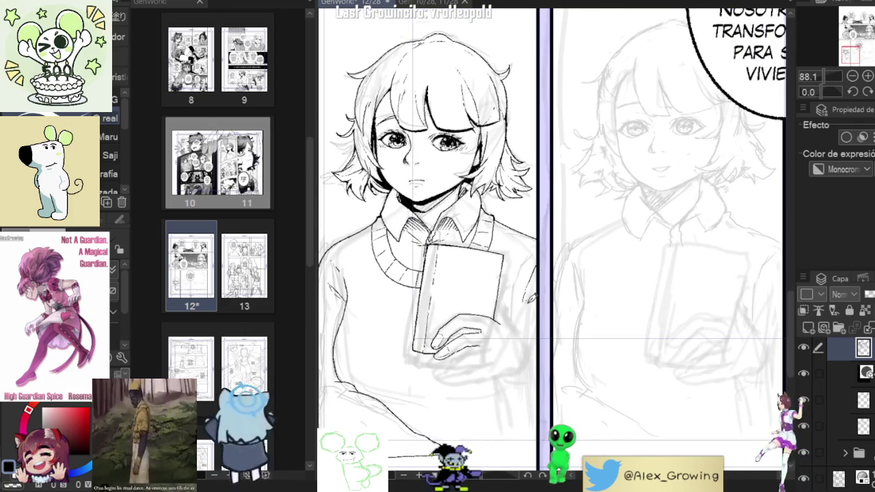
scroll(541, 293, down, 2)
scroll(543, 301, down, 2)
scroll(550, 315, down, 2)
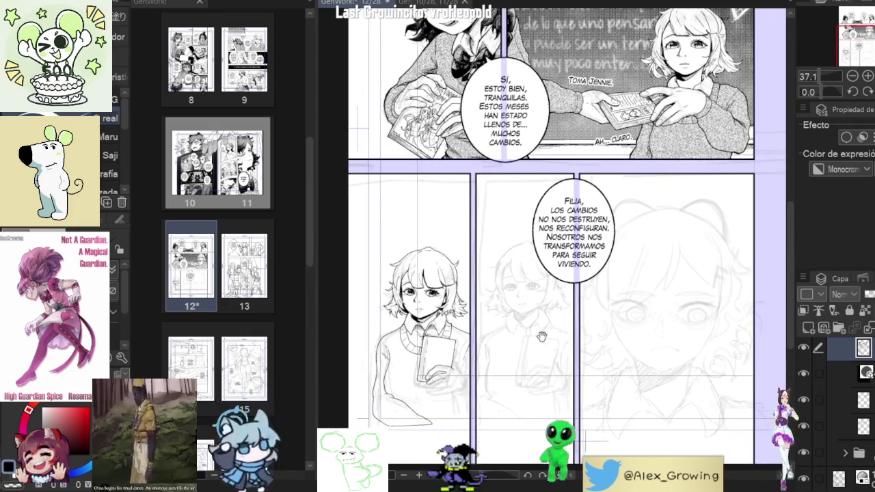
scroll(558, 328, down, 2)
scroll(567, 326, up, 2)
scroll(547, 323, up, 2)
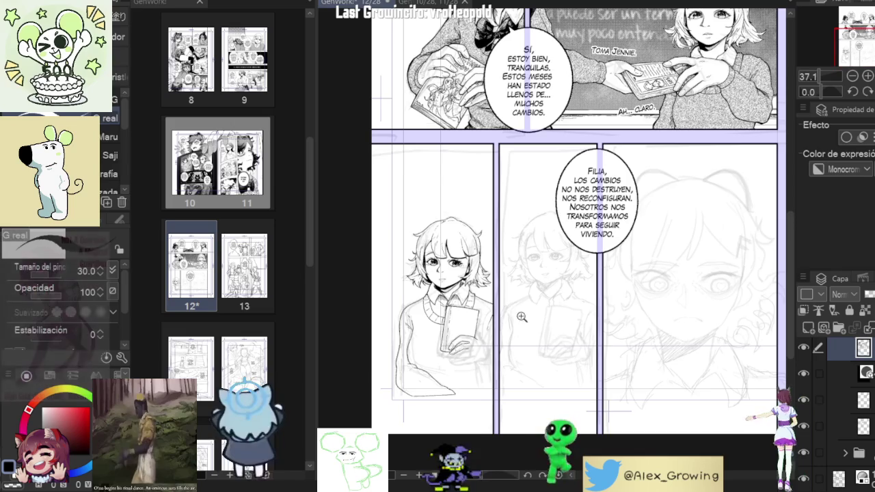
scroll(526, 319, up, 3)
scroll(506, 317, up, 1)
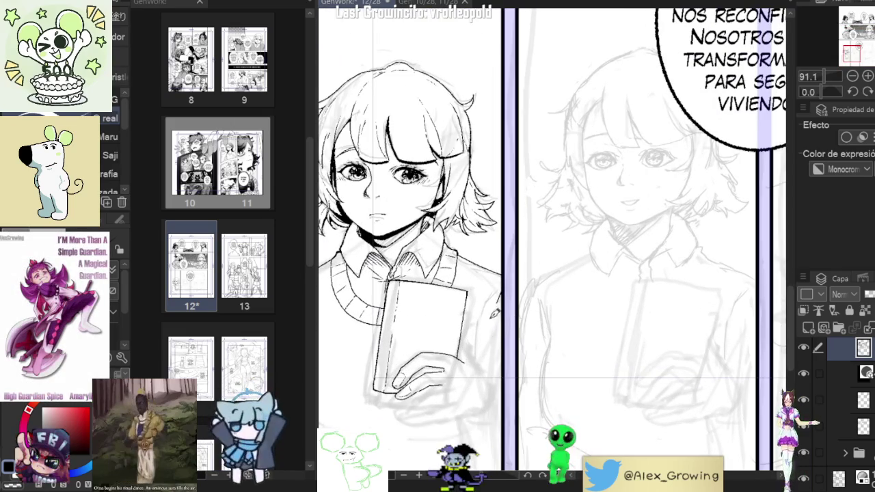
scroll(513, 301, up, 1)
scroll(528, 284, down, 1)
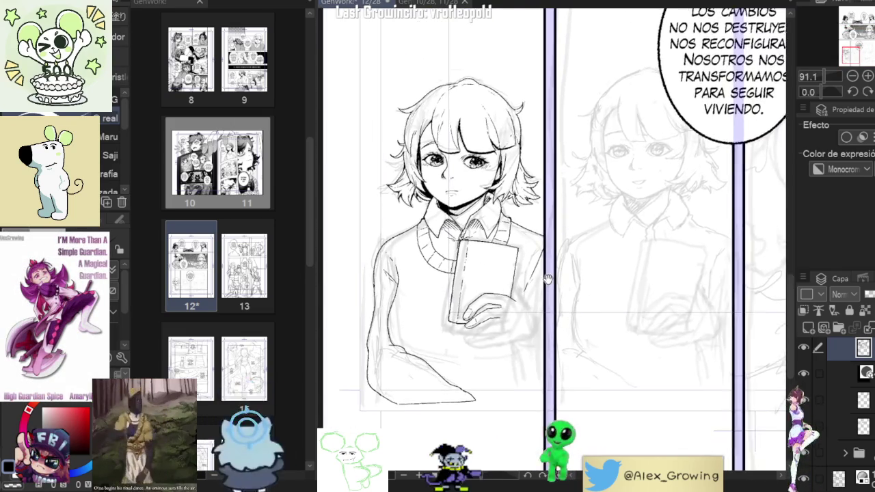
scroll(525, 291, up, 1)
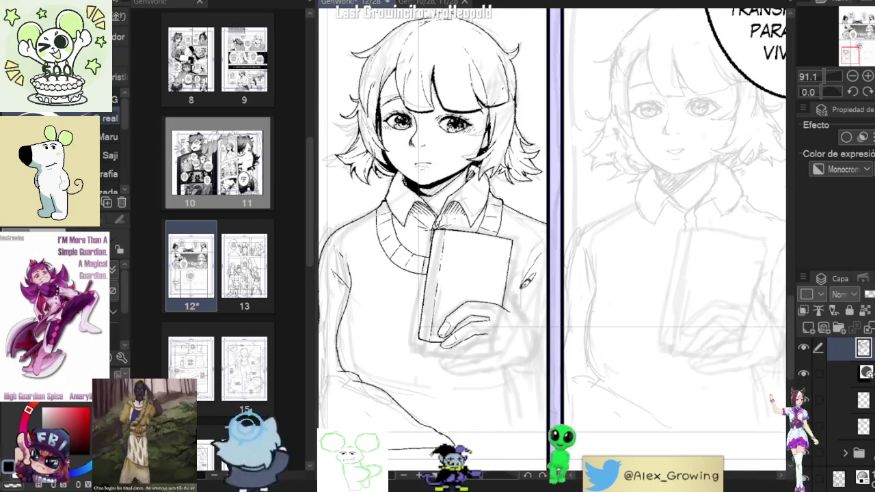
scroll(529, 291, down, 1)
scroll(530, 295, up, 1)
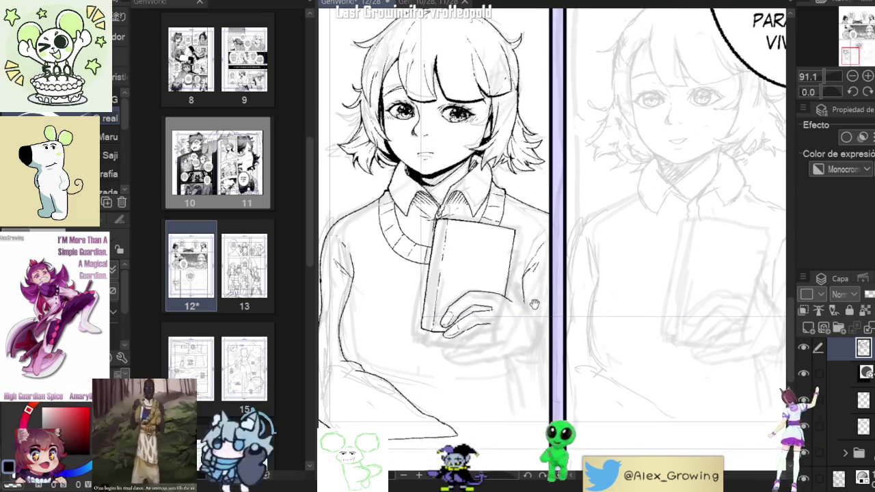
scroll(530, 300, up, 2)
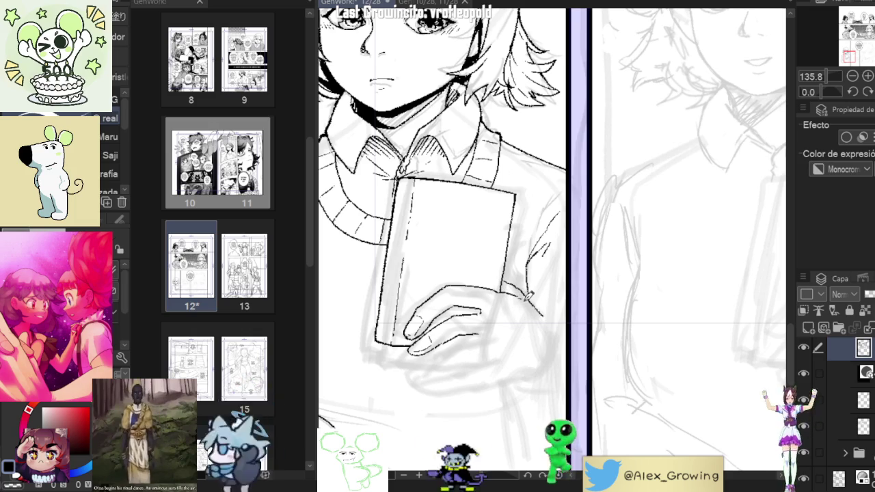
scroll(528, 294, down, 1)
scroll(530, 297, down, 2)
scroll(581, 273, up, 2)
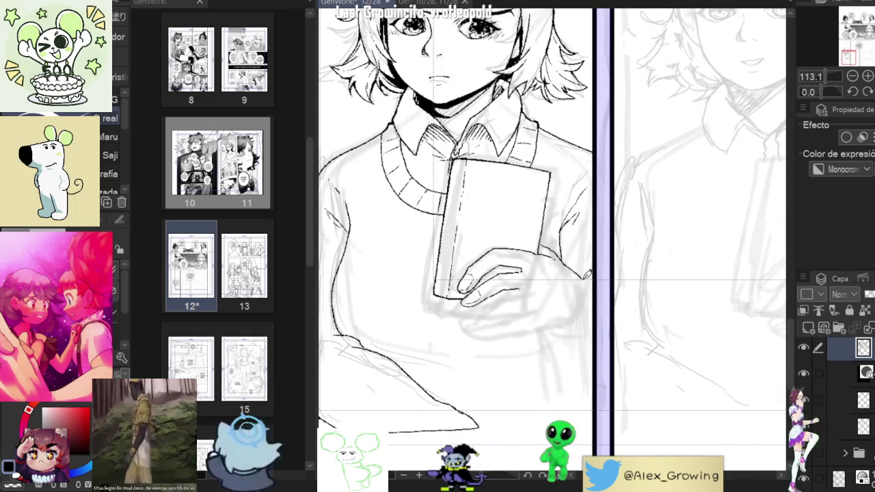
mouse_move(543, 303)
mouse_down()
mouse_move(560, 284)
mouse_move(520, 260)
mouse_up()
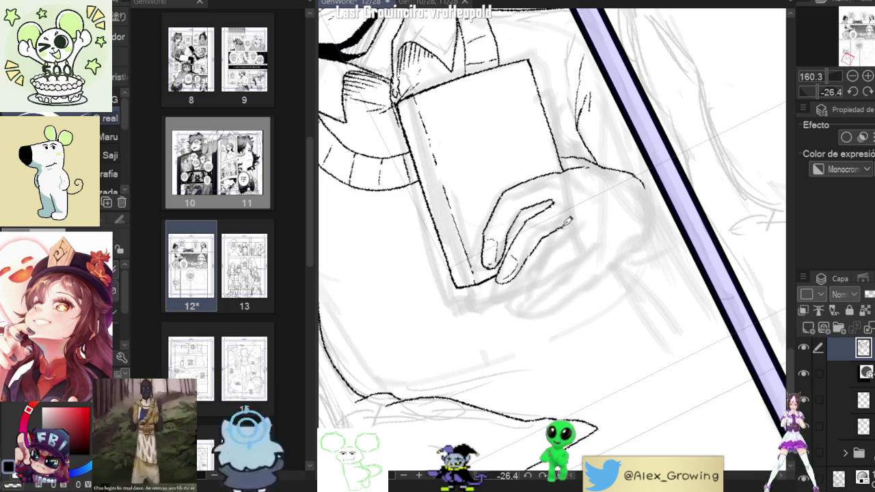
Step: Ink a finger outline and fingertip lines on the girl's hand gripping the book
mouse_move(562, 230)
mouse_down()
mouse_move(518, 273)
mouse_move(532, 286)
mouse_up()
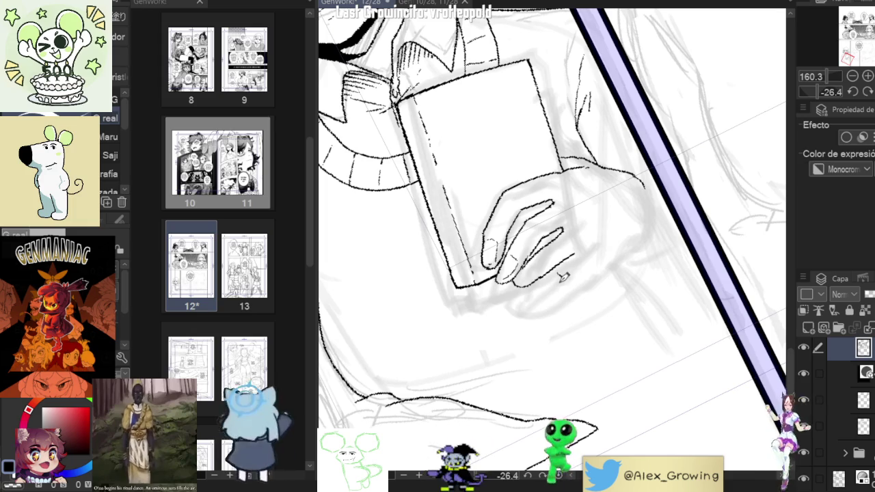
drag(547, 282, 573, 275)
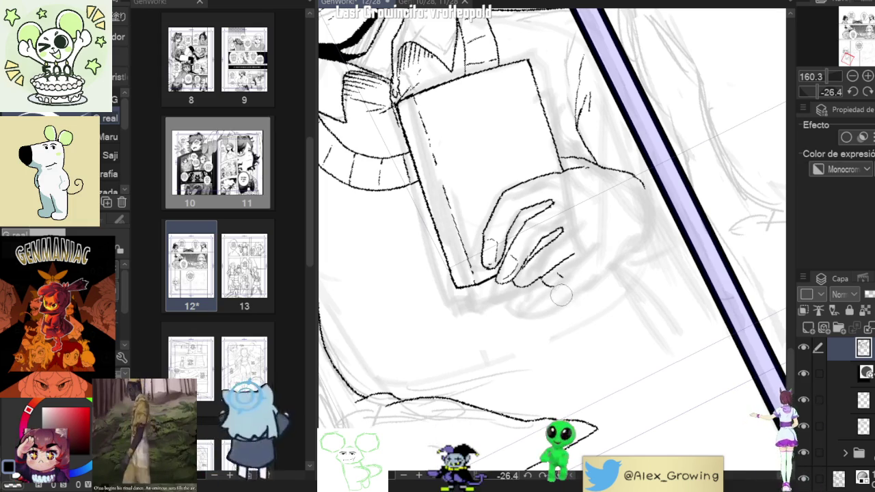
drag(559, 280, 574, 273)
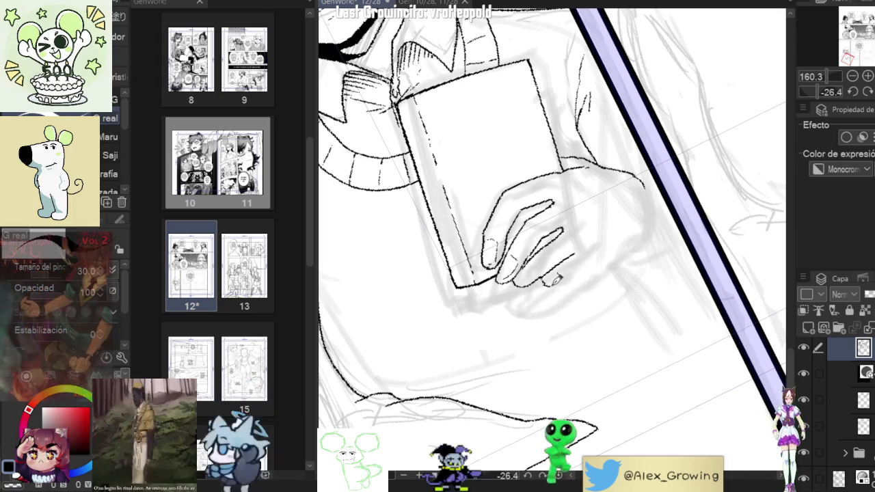
drag(580, 270, 593, 265)
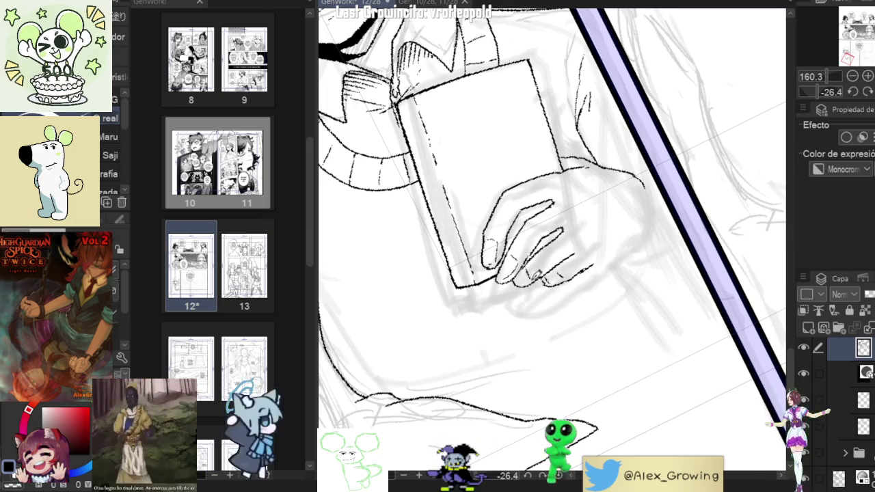
scroll(558, 272, down, 3)
scroll(547, 274, up, 3)
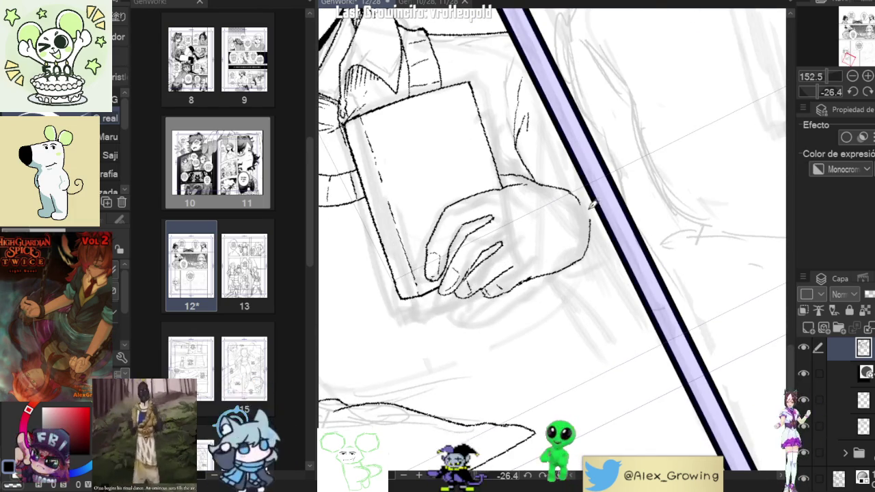
mouse_move(617, 219)
mouse_down()
mouse_move(620, 270)
mouse_move(588, 234)
mouse_move(577, 265)
mouse_up()
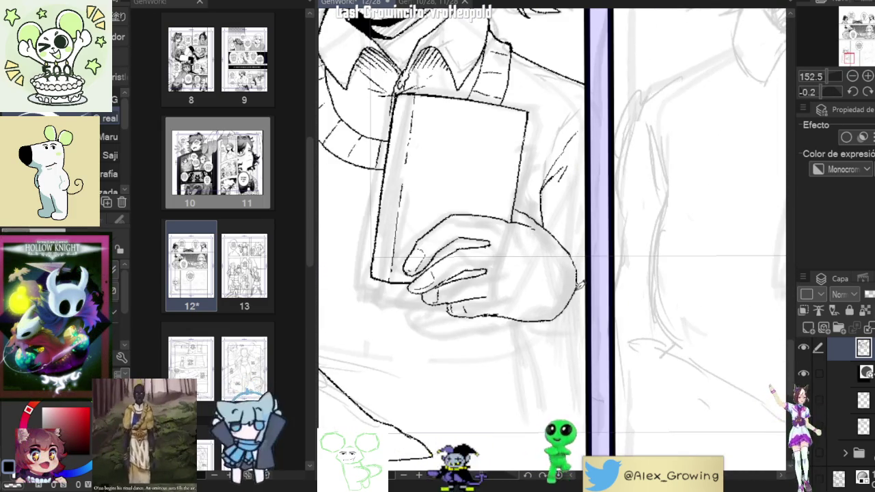
Step: Zoom out to the panel above, then zoom back in centered on the hand
scroll(590, 282, down, 3)
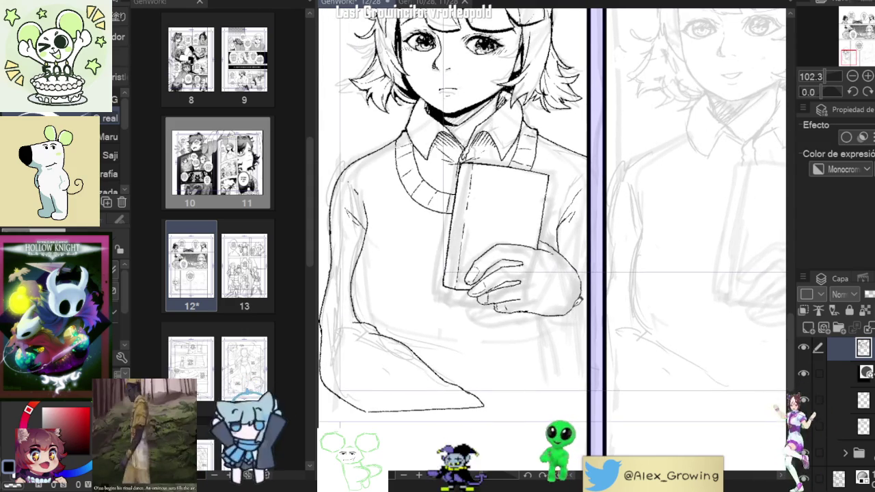
scroll(602, 298, down, 3)
scroll(588, 296, down, 2)
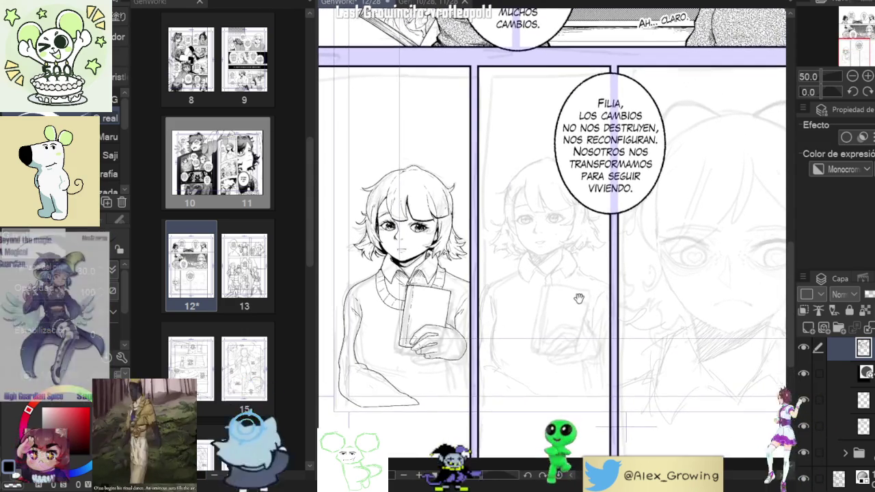
scroll(599, 288, down, 1)
mouse_move(599, 288)
mouse_down()
mouse_move(627, 329)
mouse_move(599, 472)
mouse_move(561, 225)
mouse_up()
scroll(552, 271, up, 3)
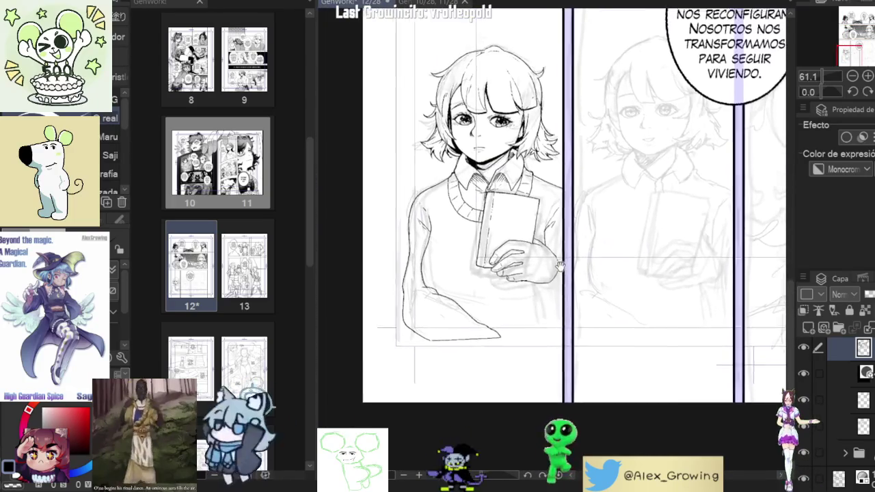
scroll(551, 272, up, 2)
scroll(506, 277, up, 3)
scroll(479, 270, up, 3)
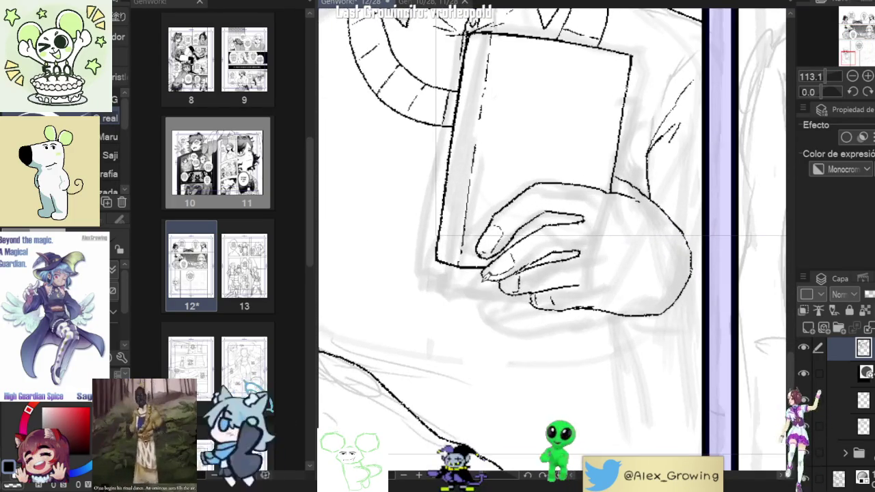
drag(493, 260, 462, 297)
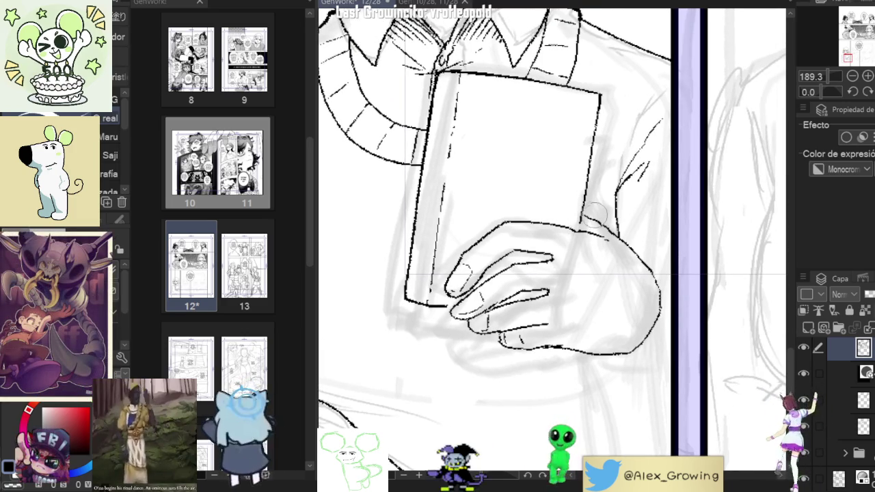
Step: Draw a freehand lasso selection around the girl's hand
key(m)
mouse_move(588, 214)
mouse_down()
mouse_move(451, 301)
mouse_move(577, 381)
mouse_move(667, 287)
mouse_move(636, 233)
mouse_move(619, 224)
mouse_up()
scroll(636, 236, up, 3)
Step: Scale the selected hand larger leftward and taller, nudge it right, and confirm
scroll(646, 245, up, 2)
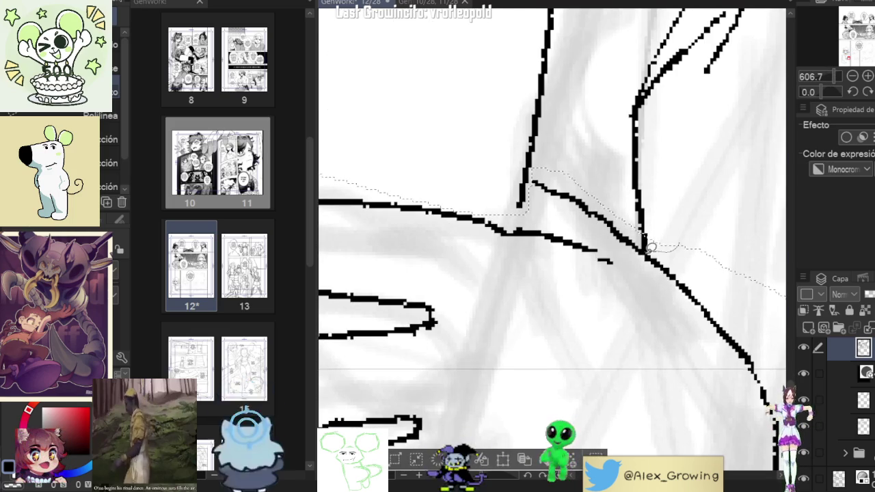
scroll(680, 263, down, 5)
scroll(675, 272, down, 1)
key(ctrl+t)
scroll(615, 246, up, 3)
drag(431, 236, 406, 236)
drag(660, 229, 667, 229)
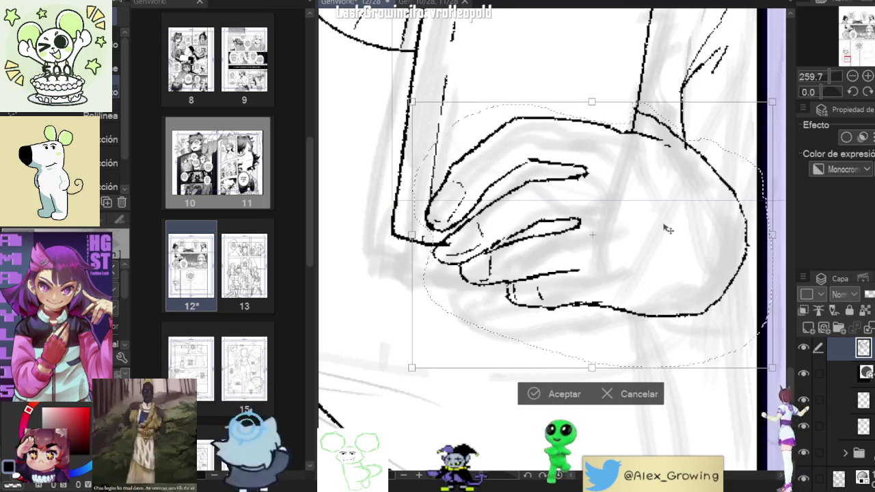
click(565, 387)
scroll(628, 255, down, 5)
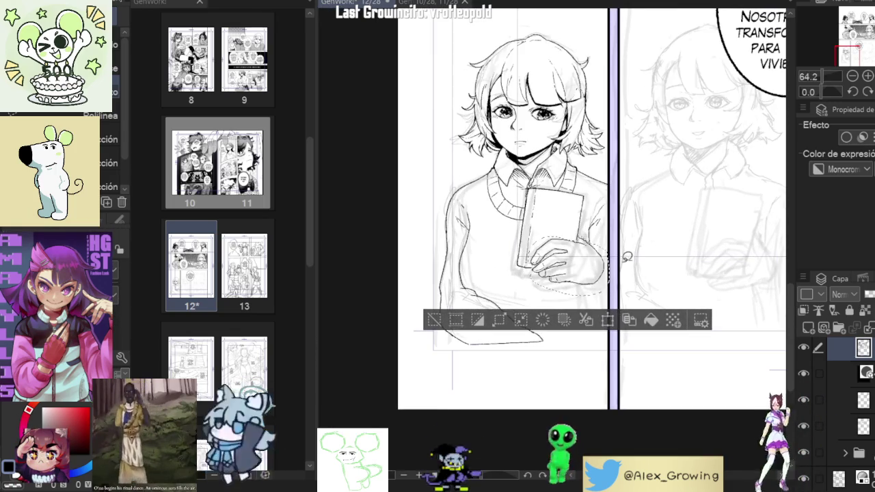
scroll(549, 259, up, 4)
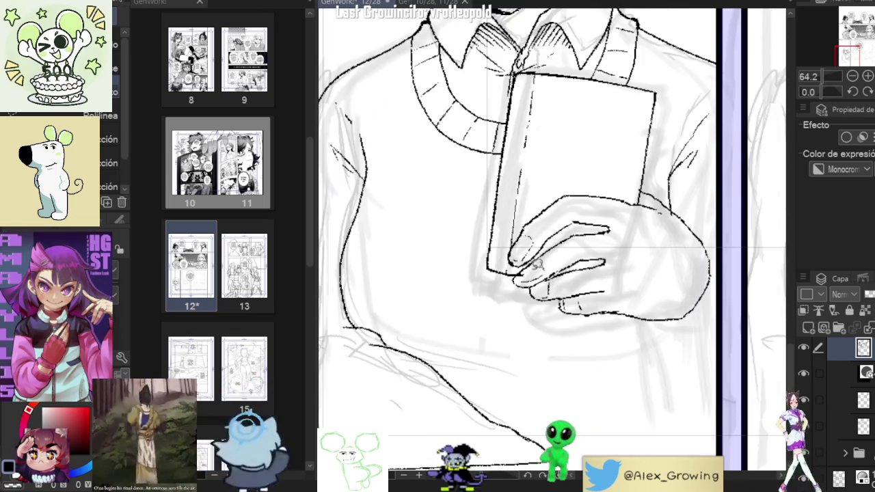
scroll(550, 258, up, 2)
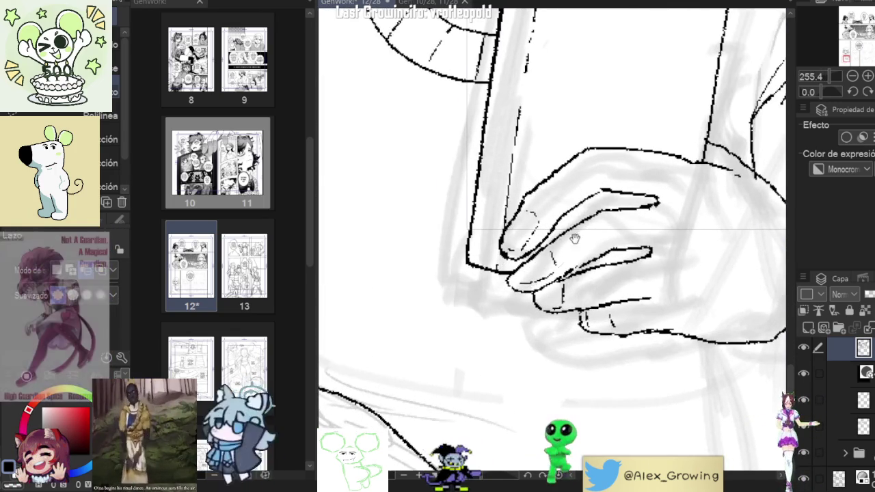
drag(549, 259, 487, 299)
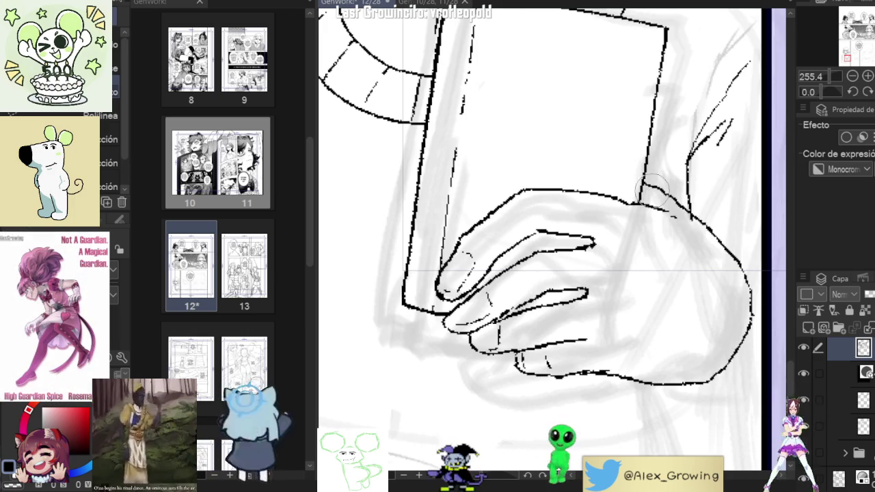
scroll(652, 184, down, 3)
scroll(684, 222, up, 4)
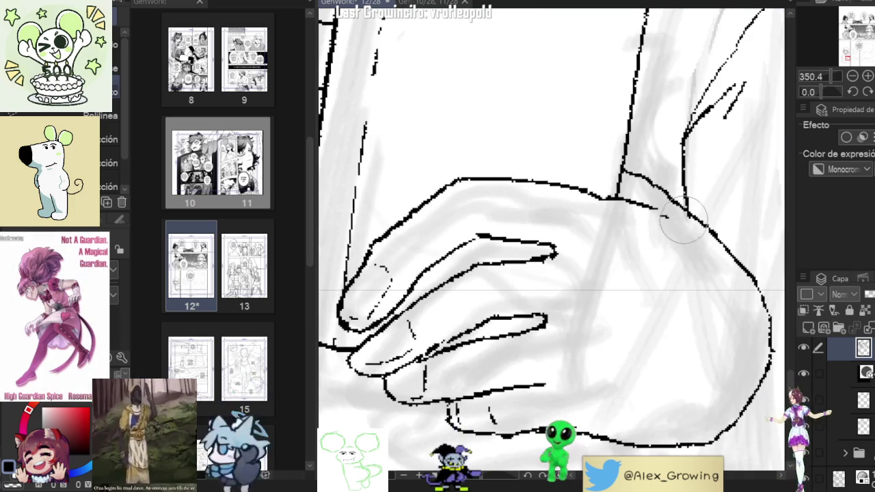
scroll(611, 269, down, 3)
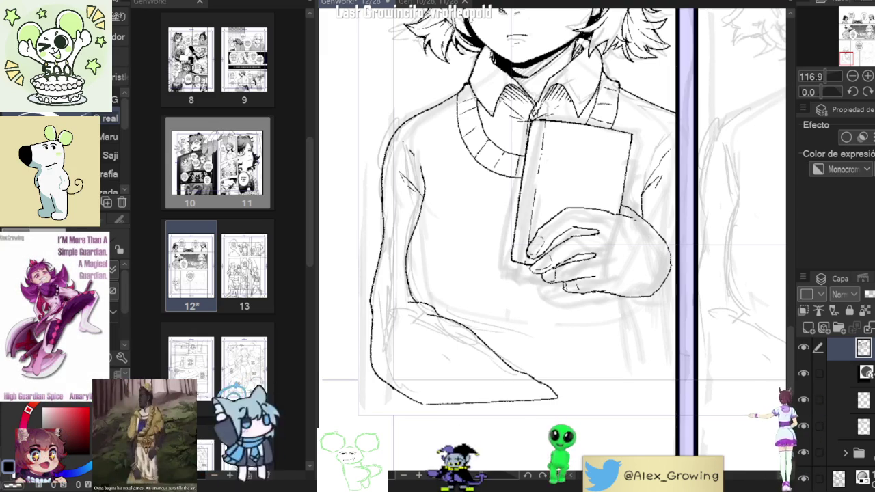
scroll(531, 236, up, 5)
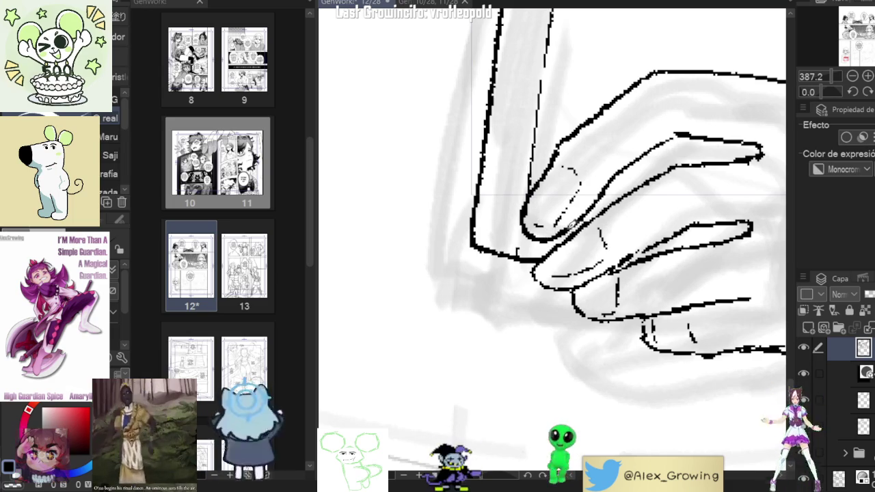
scroll(565, 272, down, 3)
scroll(566, 272, up, 2)
scroll(569, 232, up, 2)
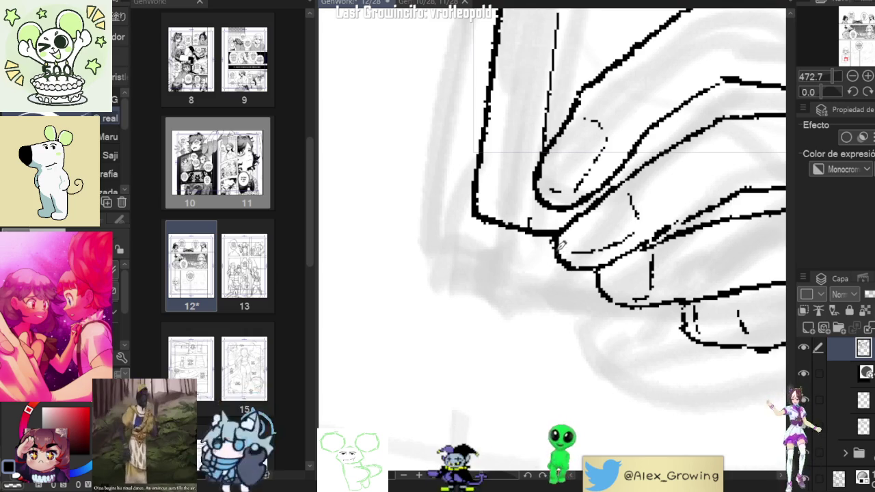
scroll(594, 253, down, 5)
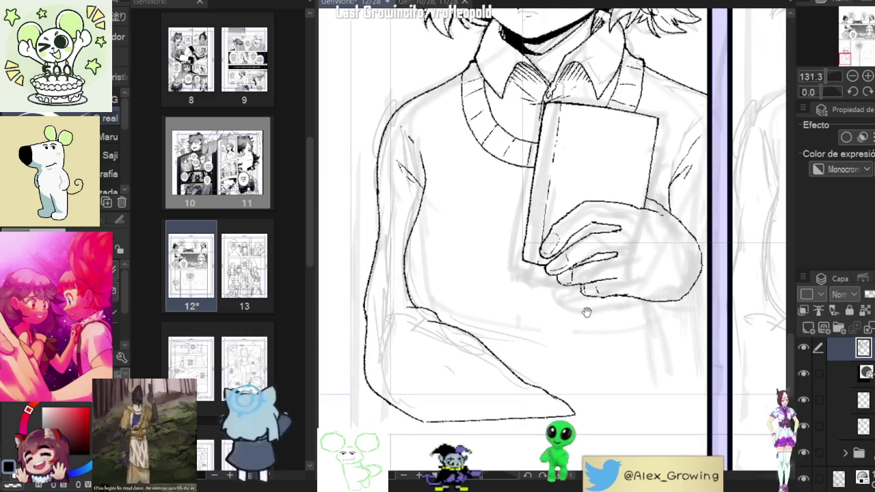
scroll(578, 251, up, 4)
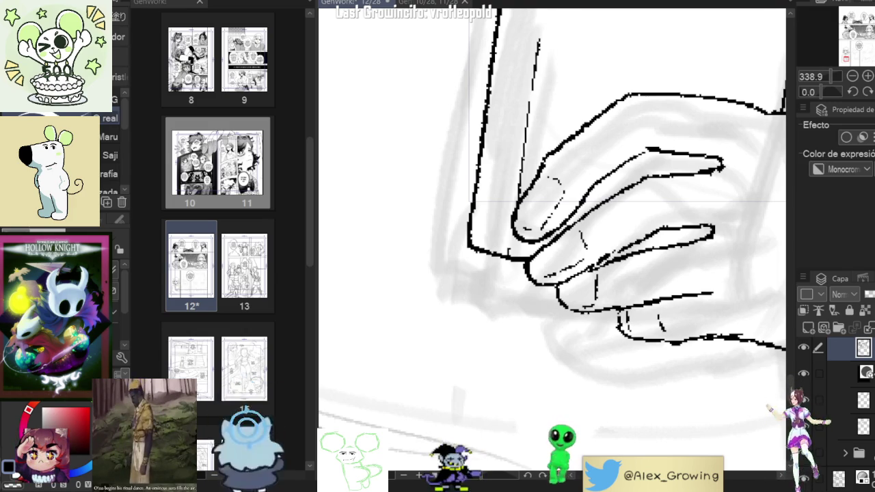
Step: Tilt the canvas and pan along the hand sketch to suit the finger strokes
scroll(552, 219, down, 2)
scroll(552, 218, down, 2)
scroll(710, 176, down, 2)
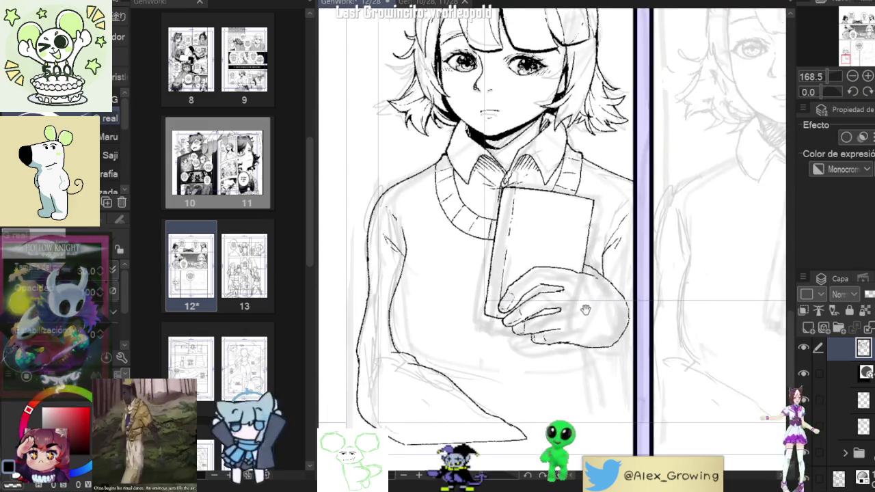
scroll(684, 205, down, 1)
scroll(663, 226, down, 1)
scroll(651, 238, down, 1)
scroll(650, 238, up, 5)
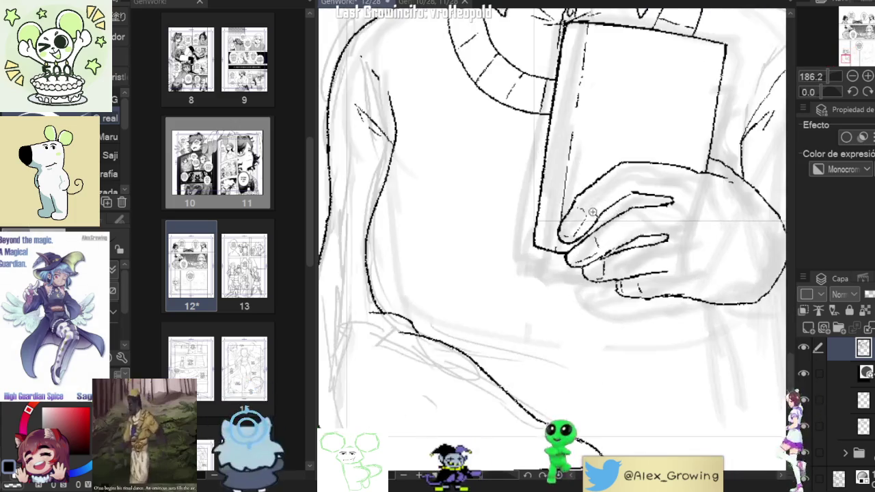
scroll(595, 226, up, 3)
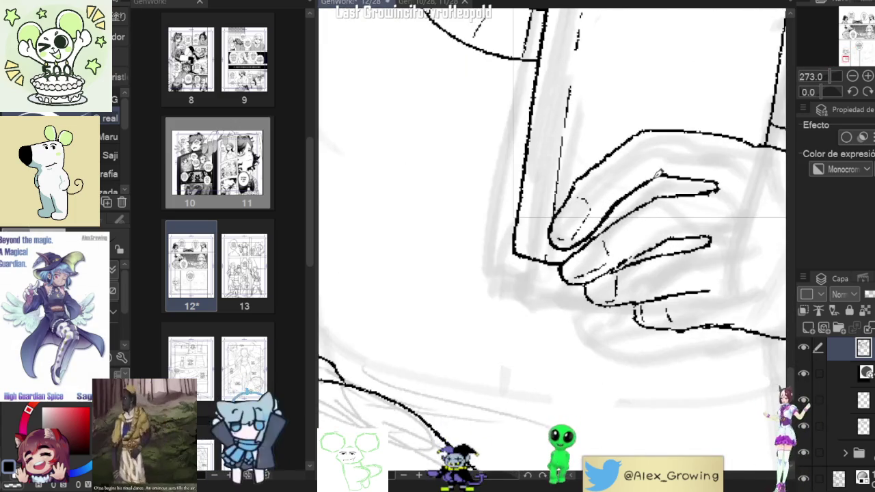
drag(691, 177, 616, 188)
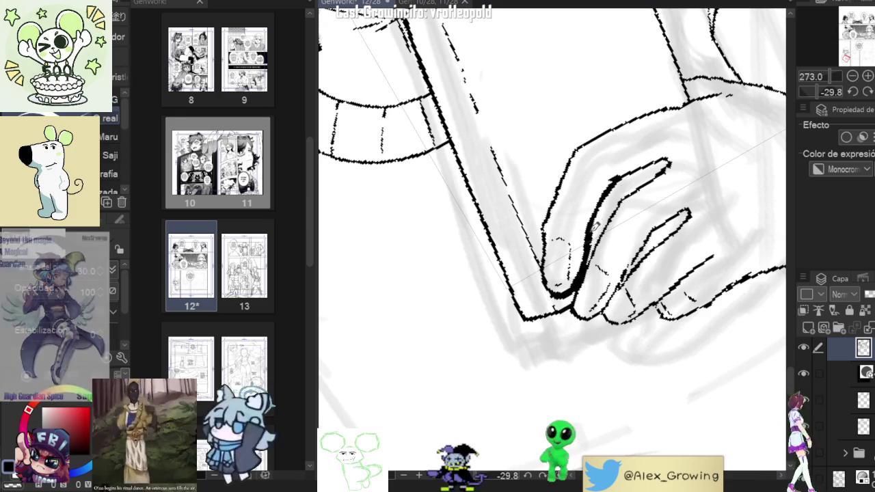
drag(674, 158, 643, 128)
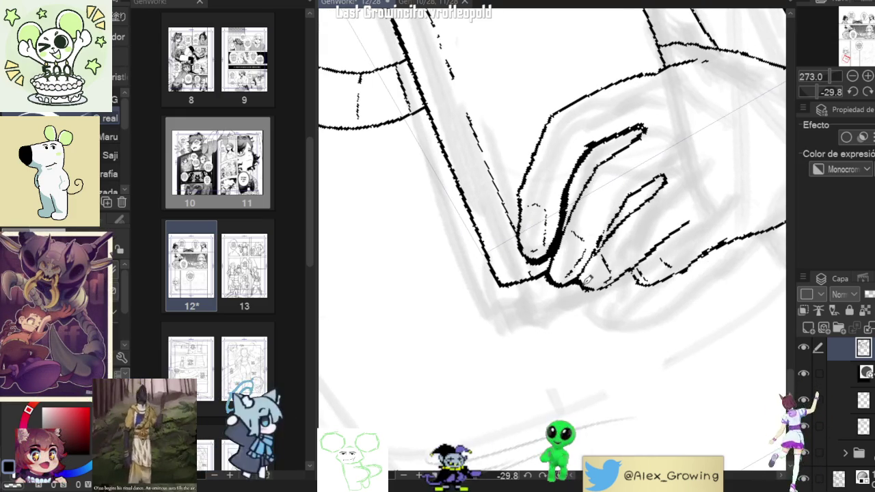
drag(627, 272, 596, 258)
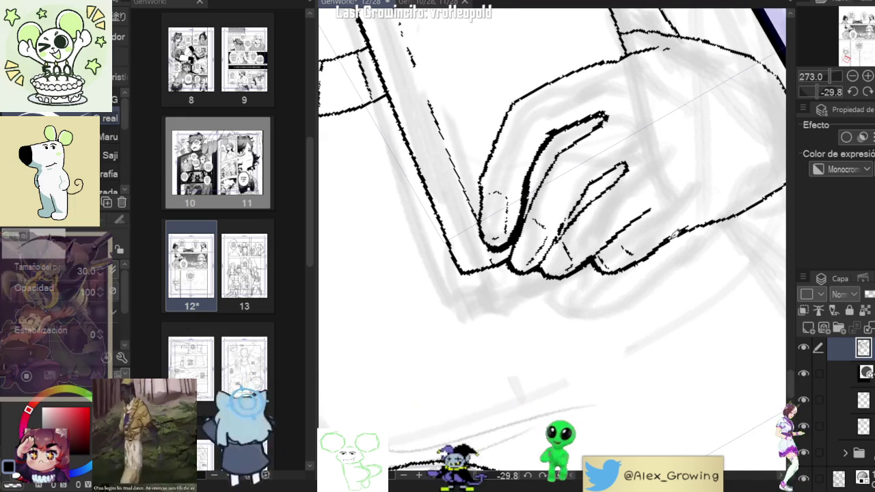
Step: Extend the hand's outer contour line upward, then set the canvas upright showing the whole figure
scroll(638, 258, down, 5)
drag(657, 240, 679, 217)
scroll(619, 243, up, 3)
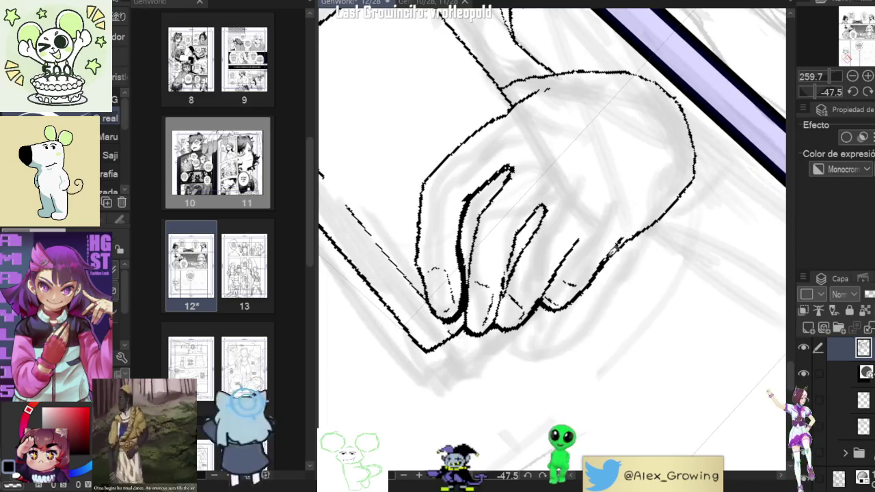
drag(619, 245, 670, 208)
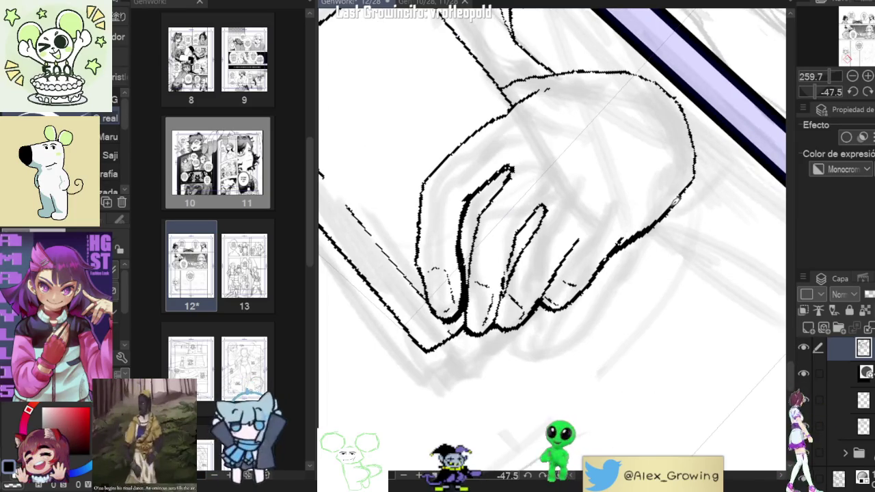
scroll(606, 263, down, 5)
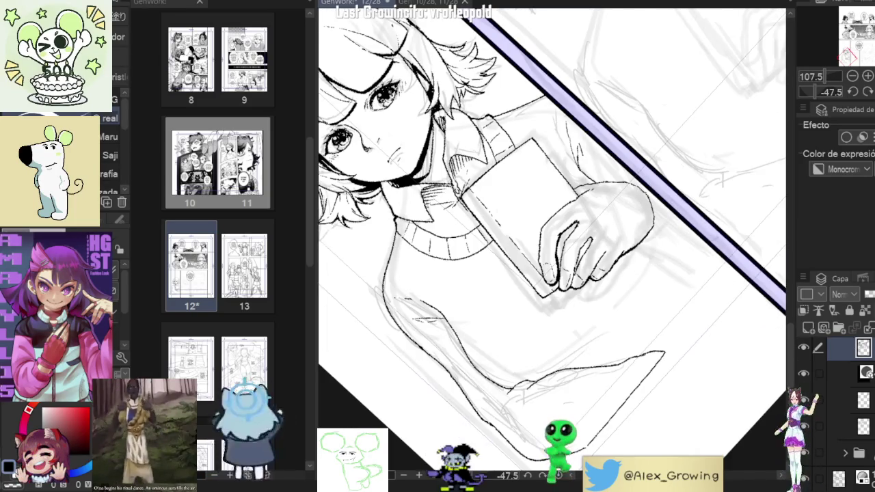
key(ctrl+at)
drag(667, 212, 691, 233)
scroll(618, 303, up, 2)
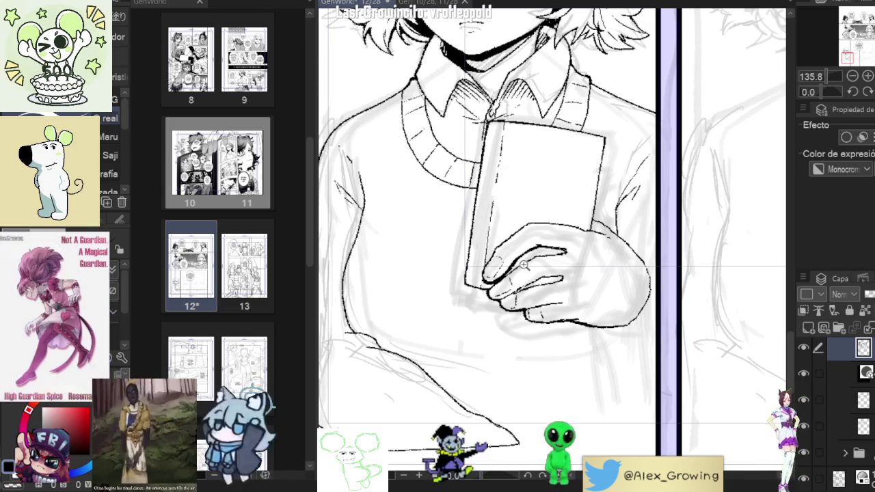
scroll(524, 266, up, 5)
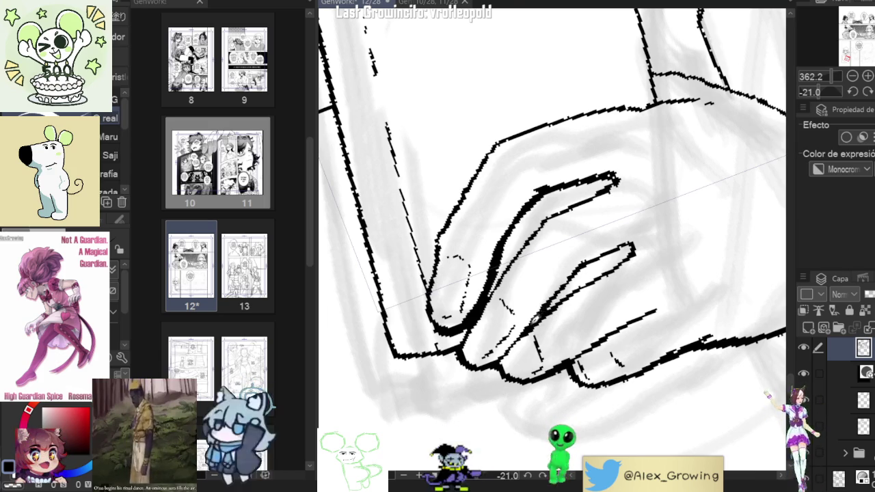
scroll(540, 316, down, 5)
scroll(616, 274, up, 6)
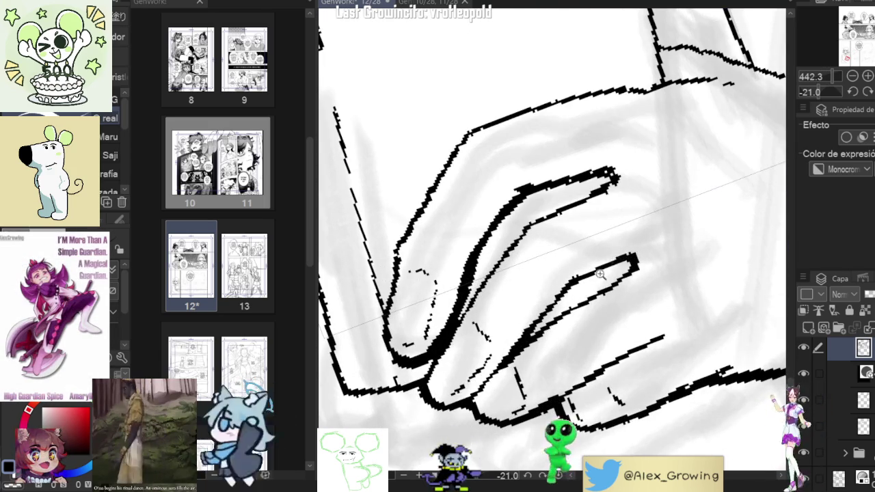
scroll(608, 269, down, 5)
drag(646, 231, 591, 268)
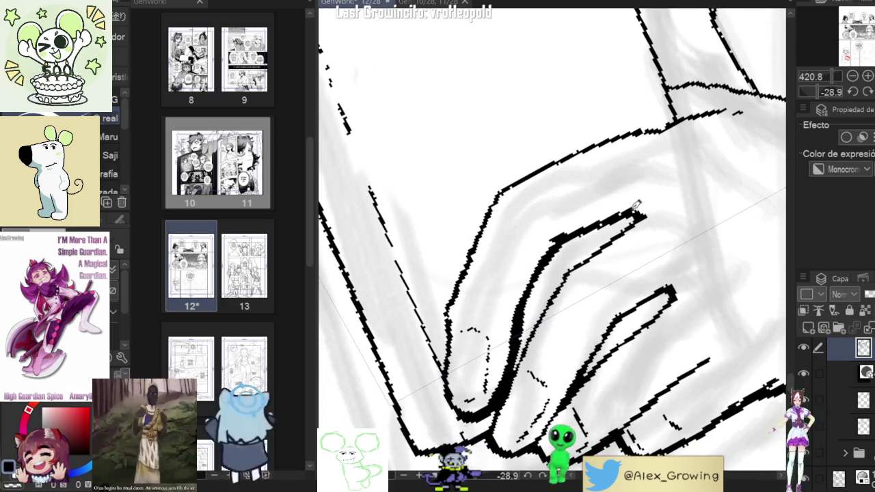
scroll(637, 205, down, 5)
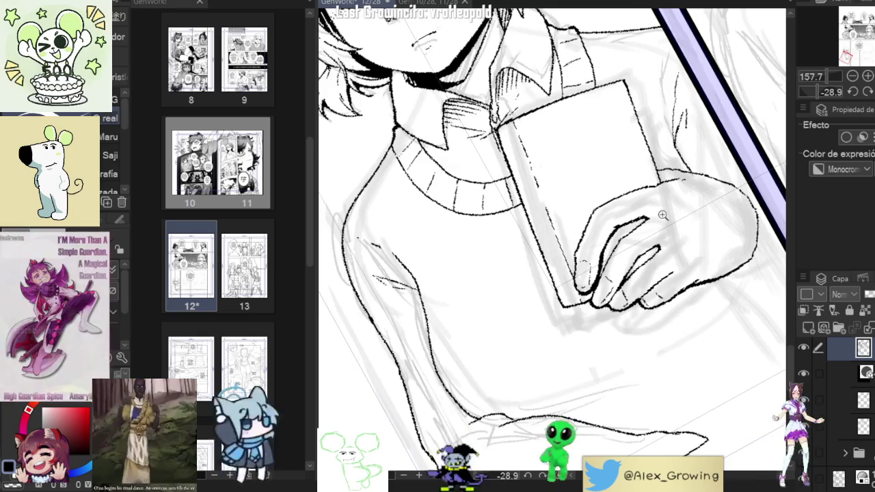
scroll(646, 227, up, 3)
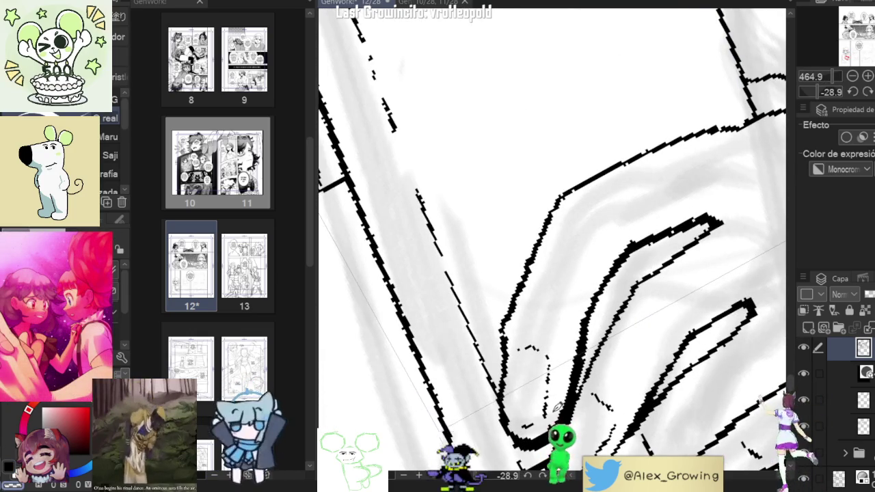
scroll(564, 376, down, 5)
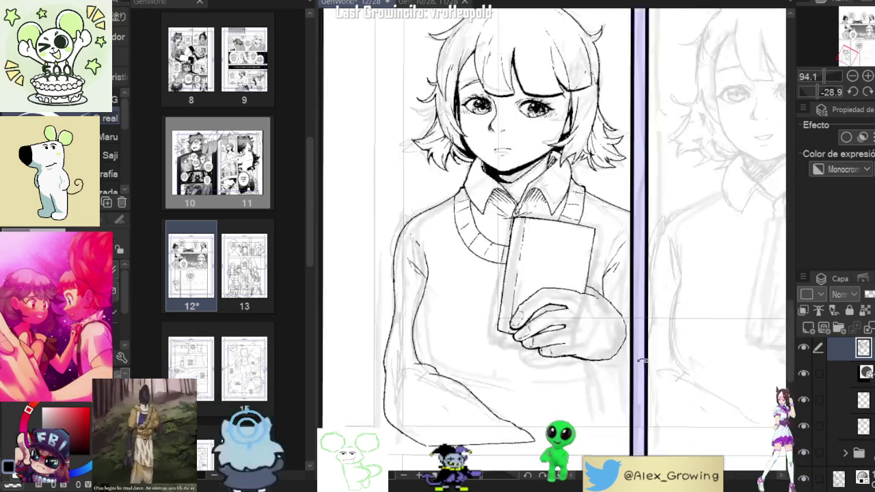
scroll(577, 332, up, 5)
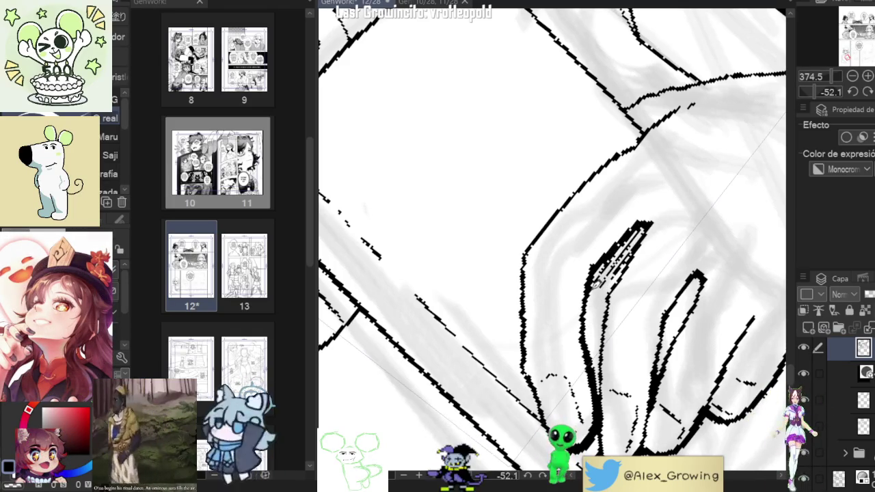
mouse_move(605, 304)
mouse_down()
mouse_move(586, 338)
mouse_move(591, 360)
mouse_up()
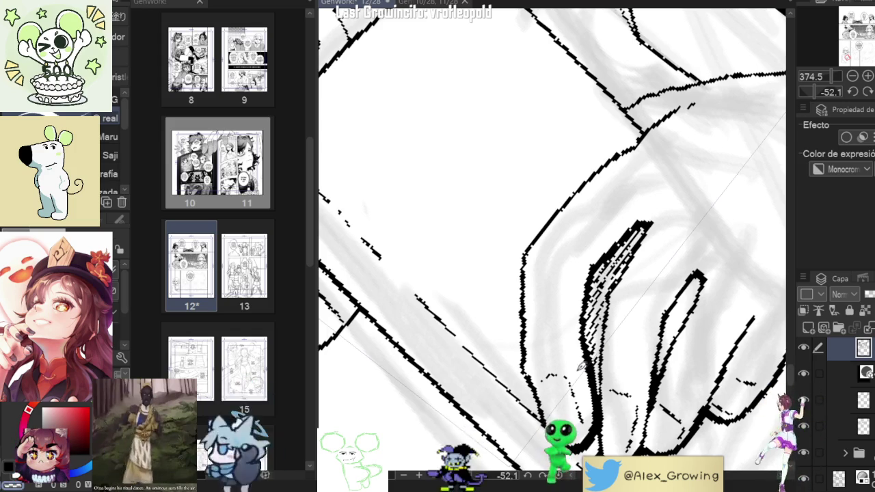
scroll(693, 259, down, 5)
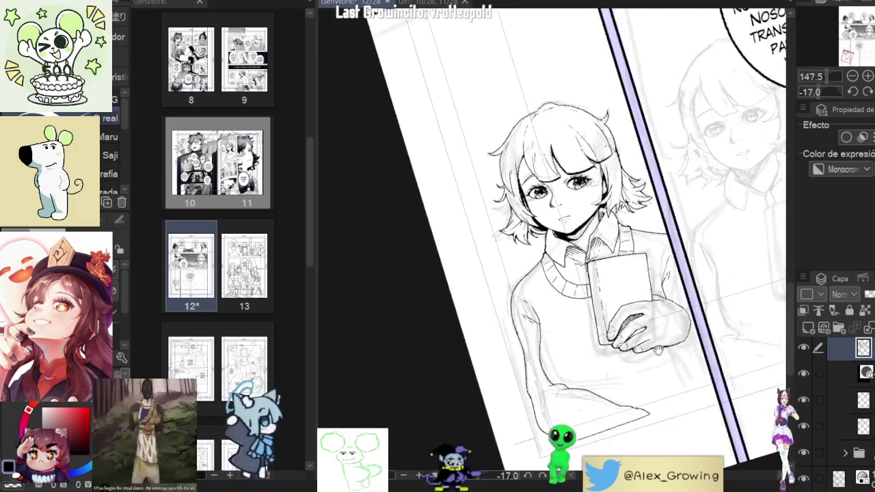
scroll(692, 259, up, 5)
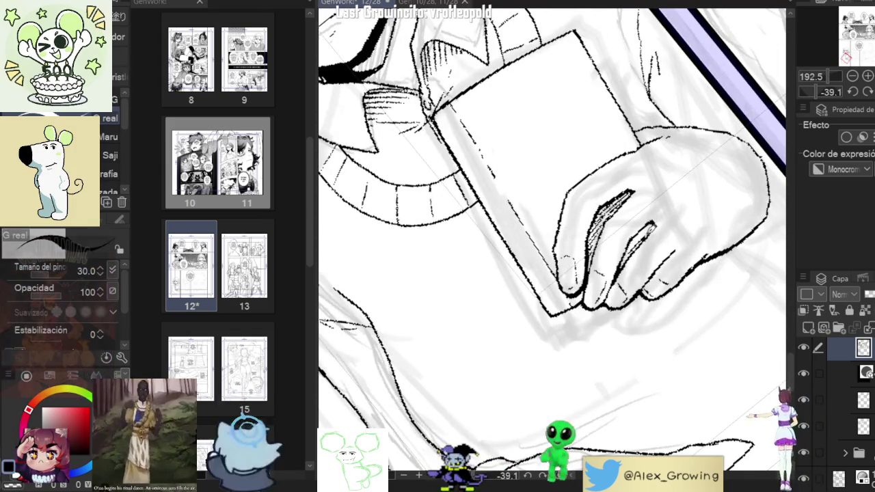
scroll(660, 216, down, 3)
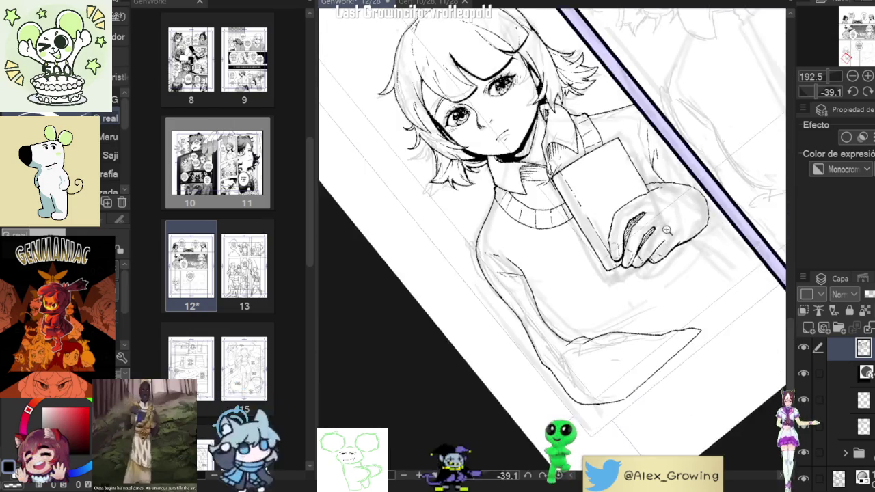
scroll(660, 216, up, 5)
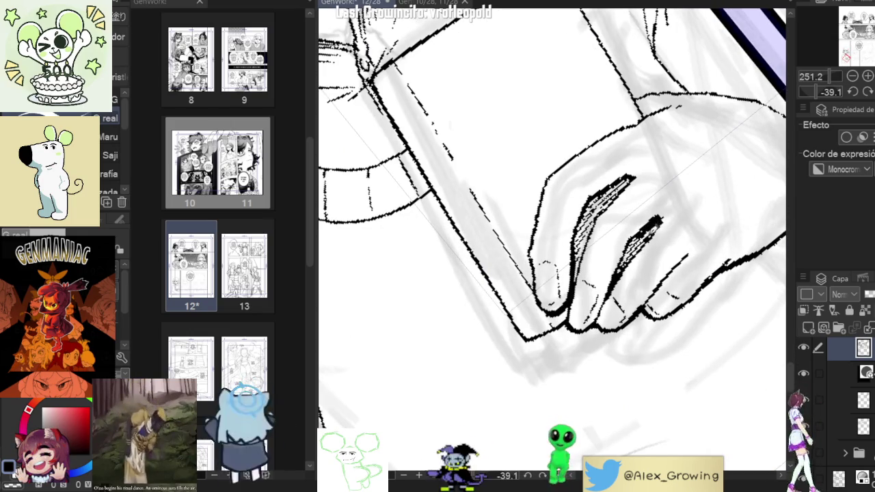
scroll(646, 230, down, 4)
key(ctrl+0)
scroll(698, 325, down, 3)
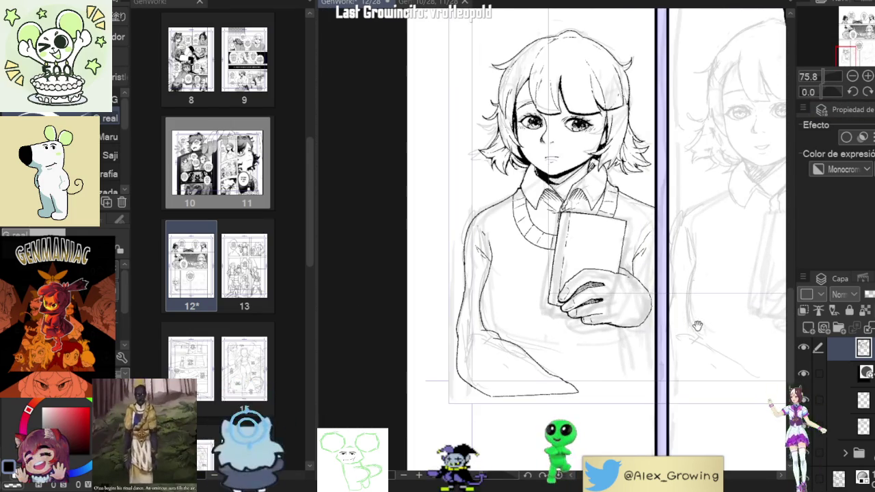
scroll(697, 325, up, 2)
scroll(627, 293, up, 5)
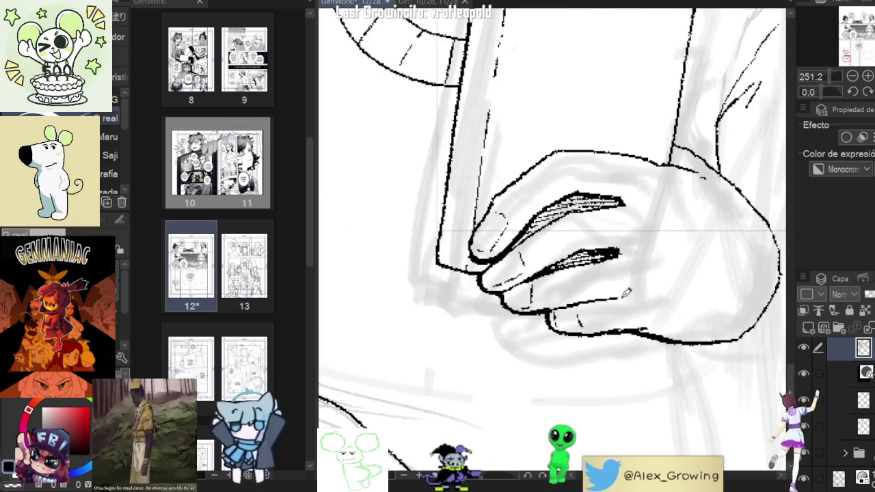
scroll(640, 303, down, 3)
drag(641, 303, 675, 231)
scroll(675, 230, up, 2)
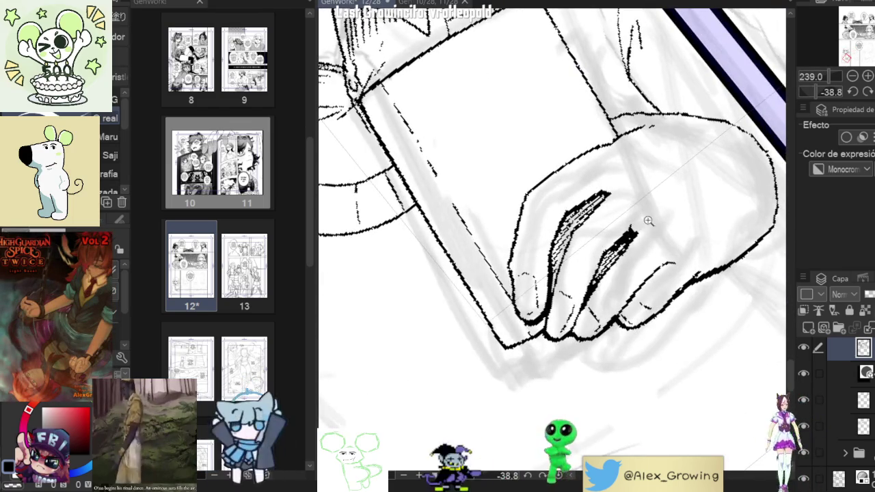
scroll(643, 220, down, 3)
scroll(623, 253, up, 1)
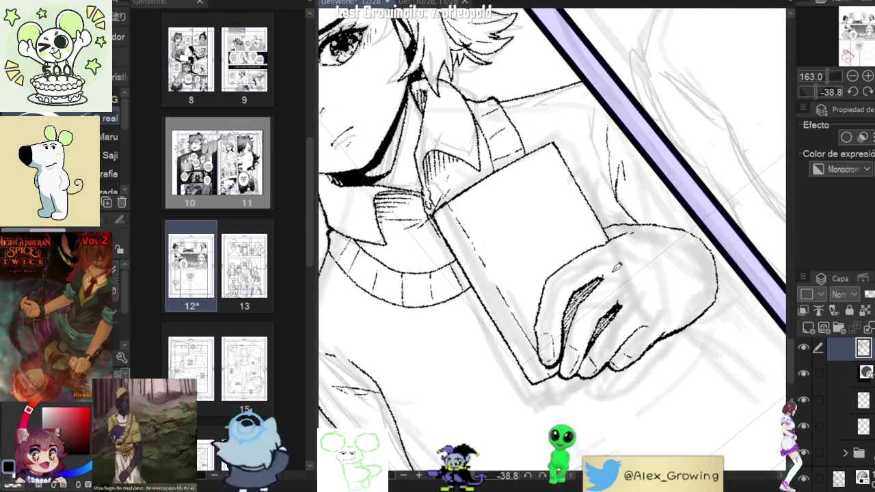
scroll(611, 272, down, 3)
drag(610, 272, 628, 214)
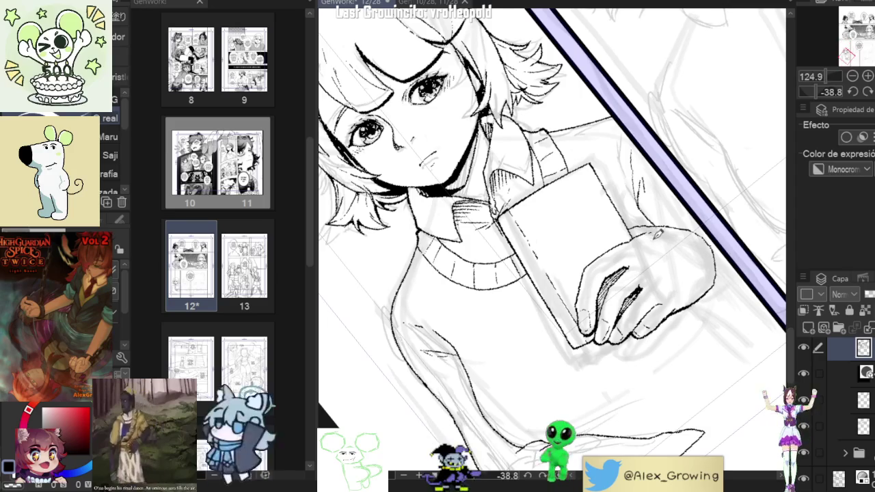
scroll(628, 214, up, 2)
scroll(628, 214, up, 3)
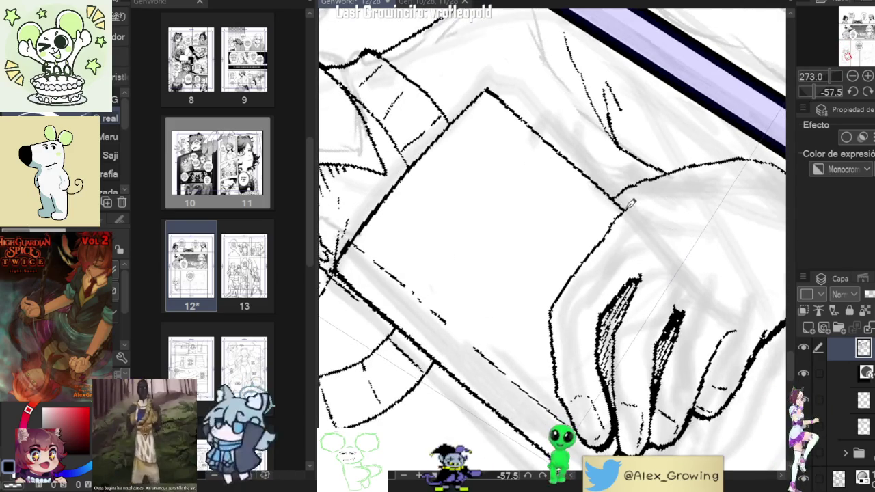
scroll(683, 226, down, 3)
drag(735, 257, 727, 294)
scroll(662, 293, up, 2)
scroll(662, 293, up, 2)
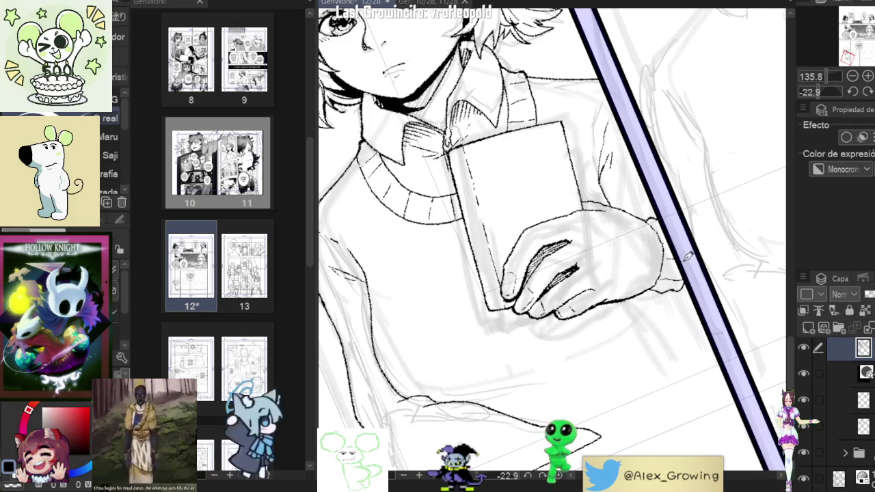
scroll(667, 233, down, 2)
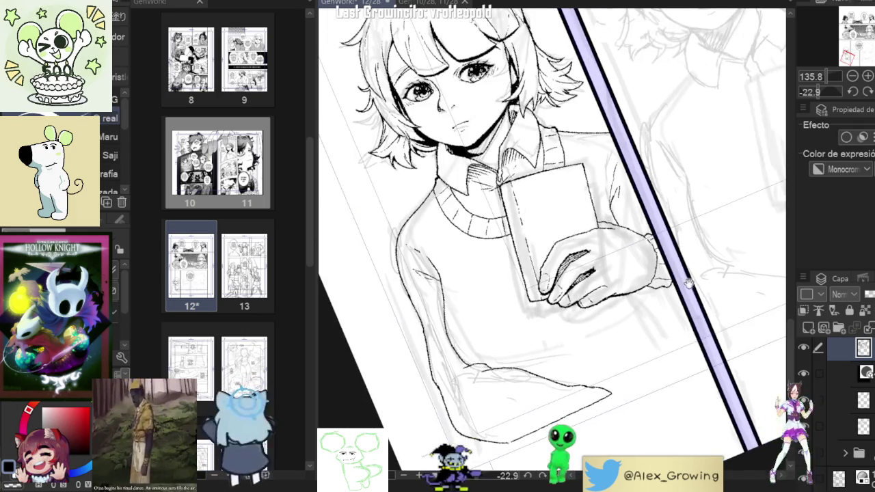
scroll(681, 284, up, 3)
scroll(682, 284, down, 4)
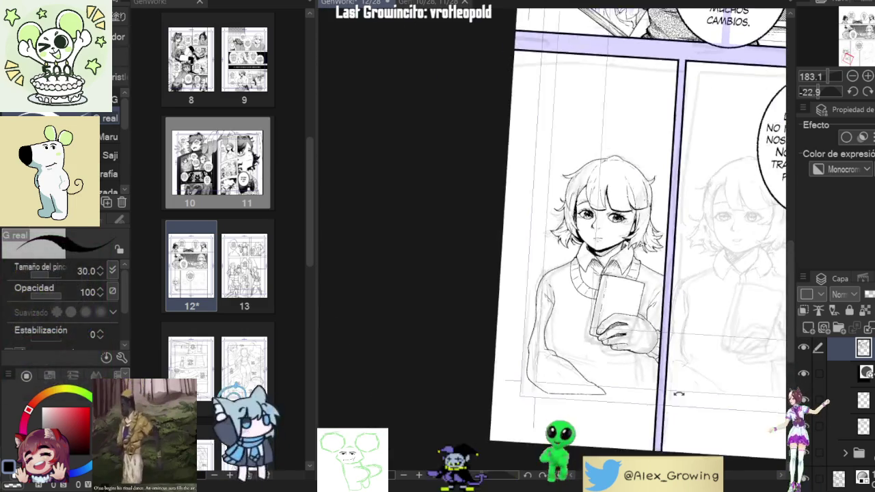
scroll(668, 367, up, 3)
click(805, 348)
click(803, 348)
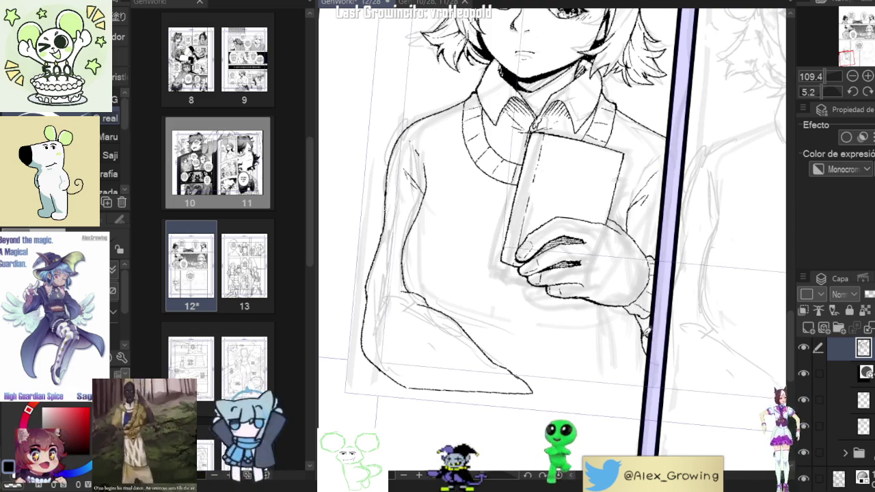
scroll(636, 311, up, 5)
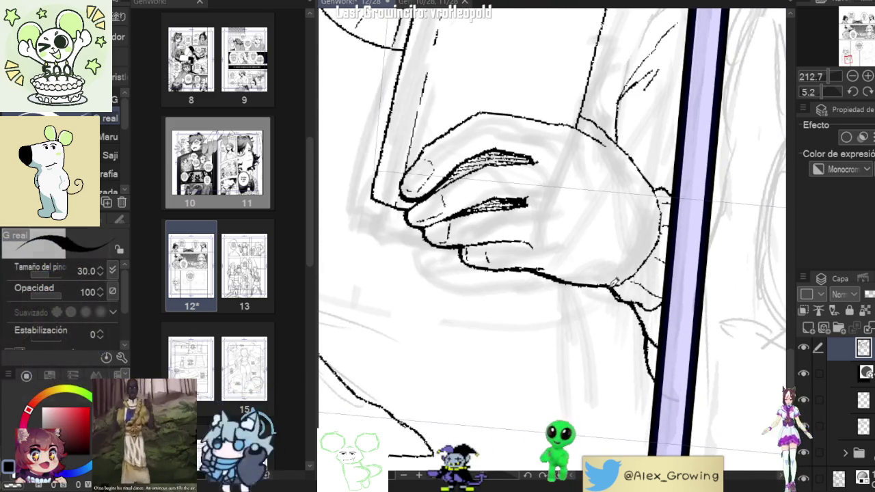
scroll(667, 295, down, 3)
scroll(684, 307, down, 3)
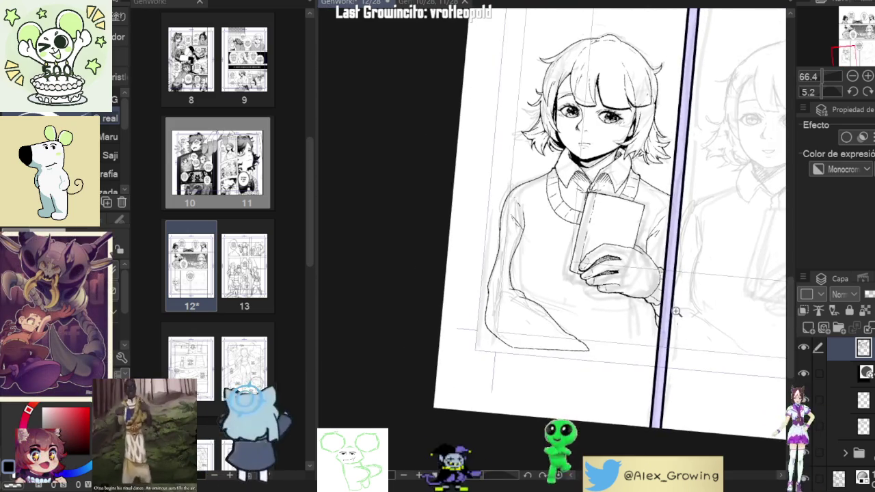
scroll(697, 320, up, 3)
scroll(667, 267, up, 4)
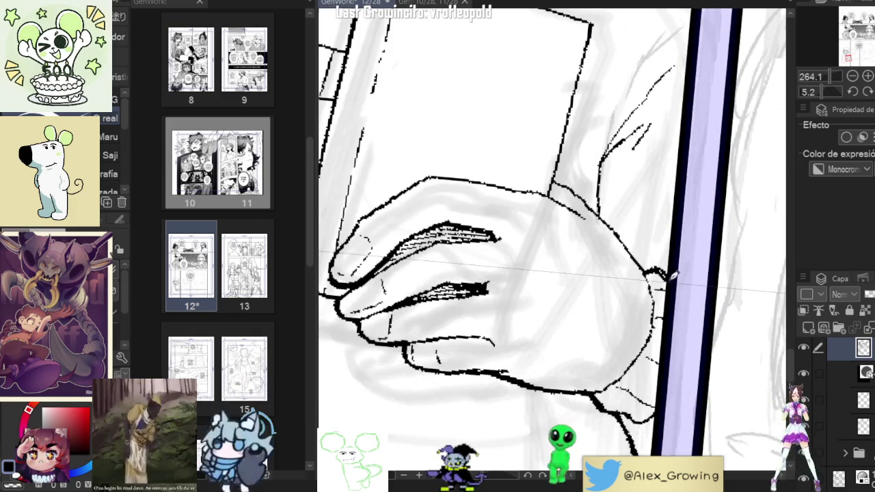
scroll(667, 262, down, 3)
scroll(666, 262, down, 1)
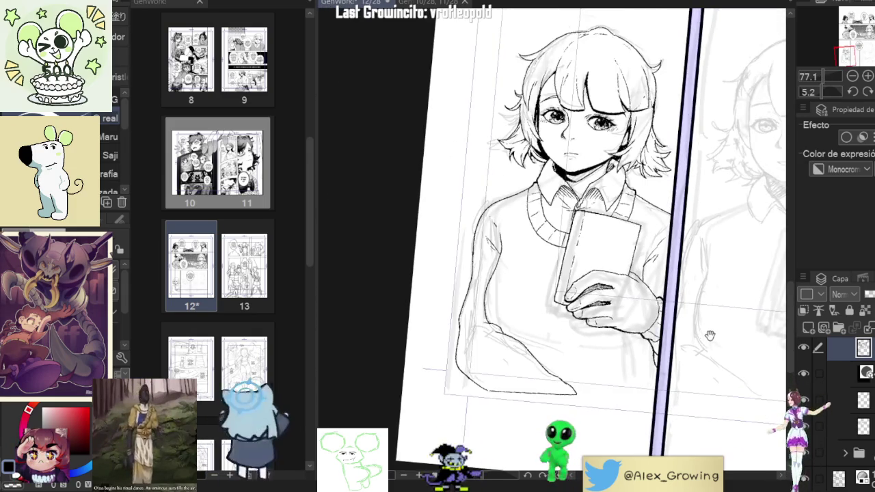
scroll(687, 305, up, 5)
drag(659, 276, 613, 141)
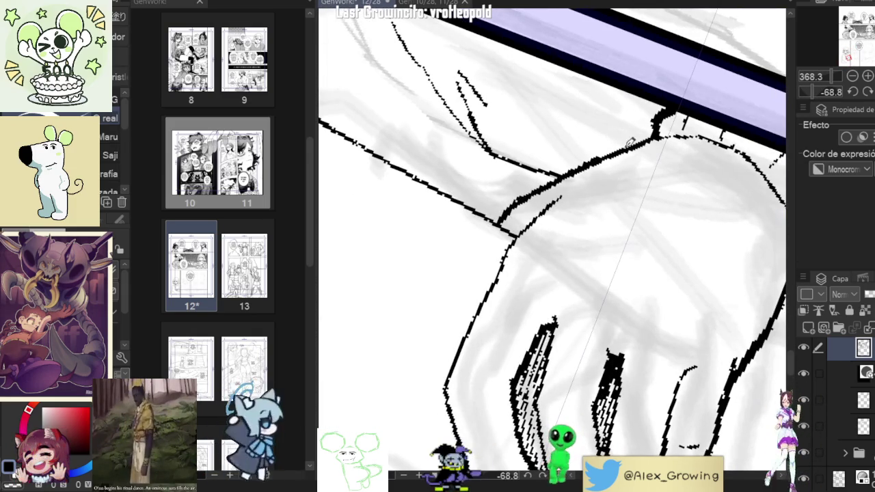
scroll(655, 129, down, 5)
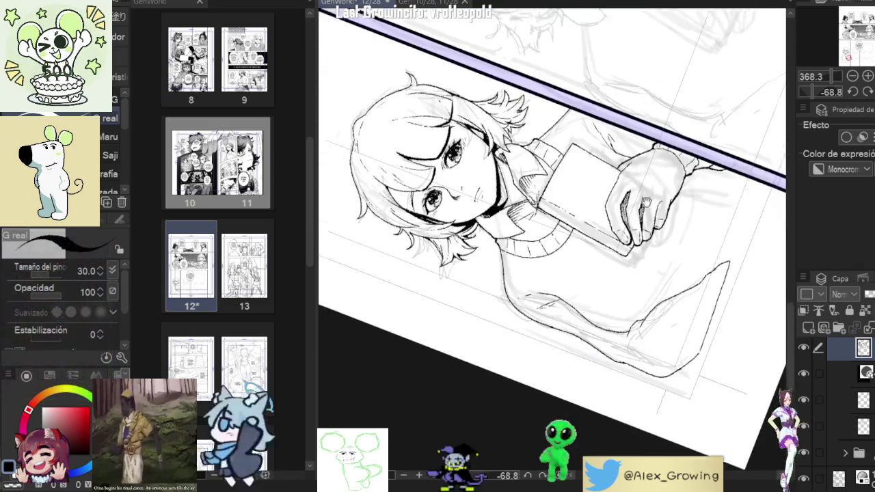
click(852, 91)
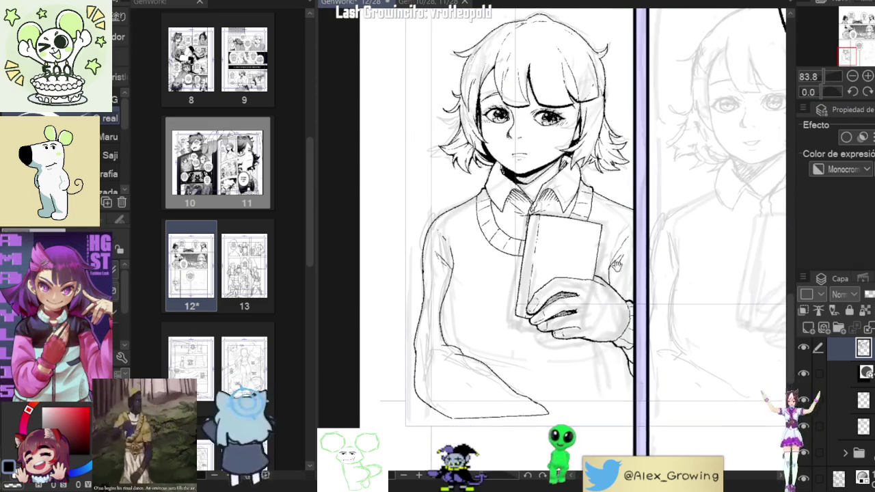
scroll(612, 272, up, 3)
scroll(612, 273, up, 2)
drag(663, 196, 711, 204)
click(853, 91)
scroll(695, 298, down, 2)
scroll(695, 298, down, 1)
scroll(696, 299, down, 1)
scroll(695, 298, up, 1)
drag(696, 298, 545, 305)
scroll(546, 306, up, 3)
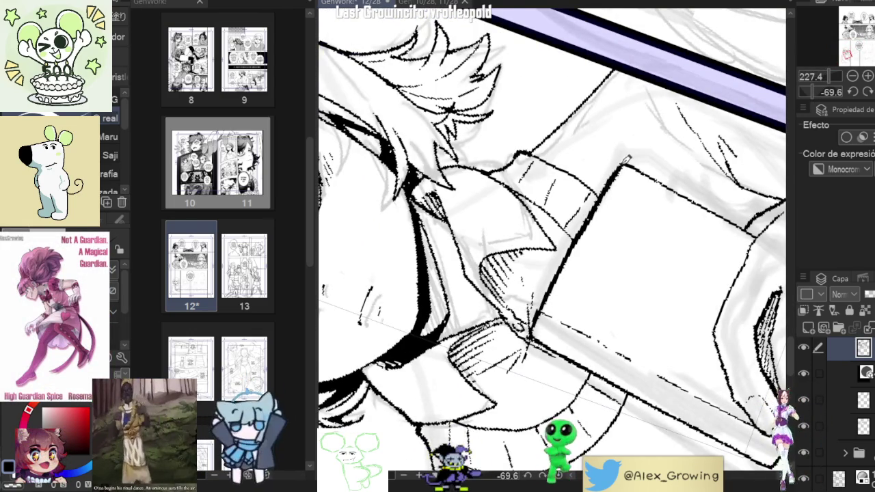
Step: Ink a bold line along the book's edge, undo it, and redraw it
mouse_move(627, 159)
mouse_down()
mouse_move(565, 165)
mouse_move(537, 269)
mouse_up()
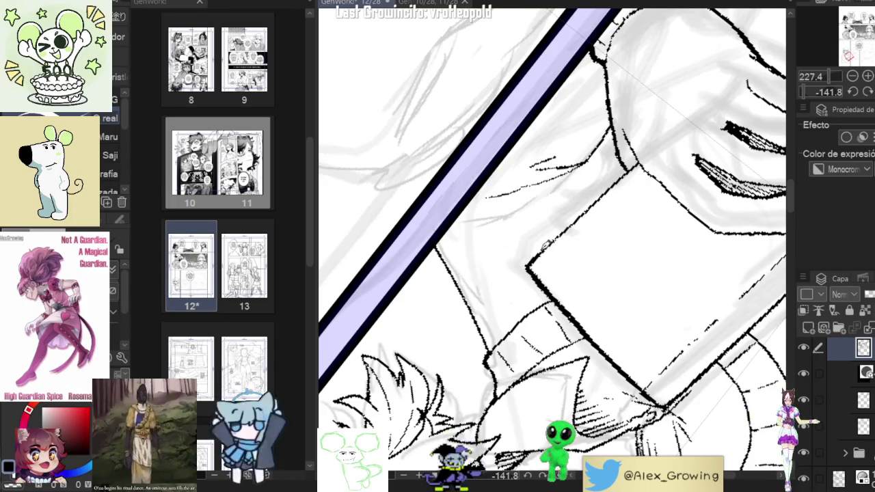
drag(538, 252, 621, 171)
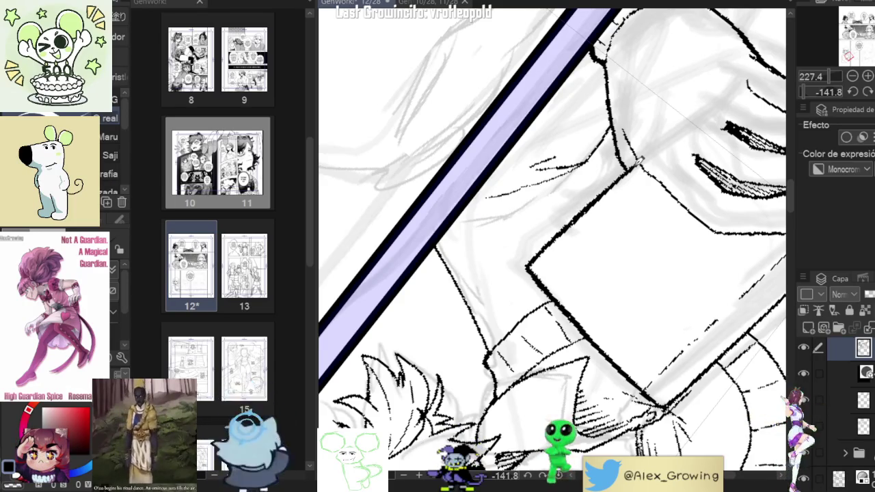
scroll(642, 158, down, 3)
scroll(646, 184, down, 3)
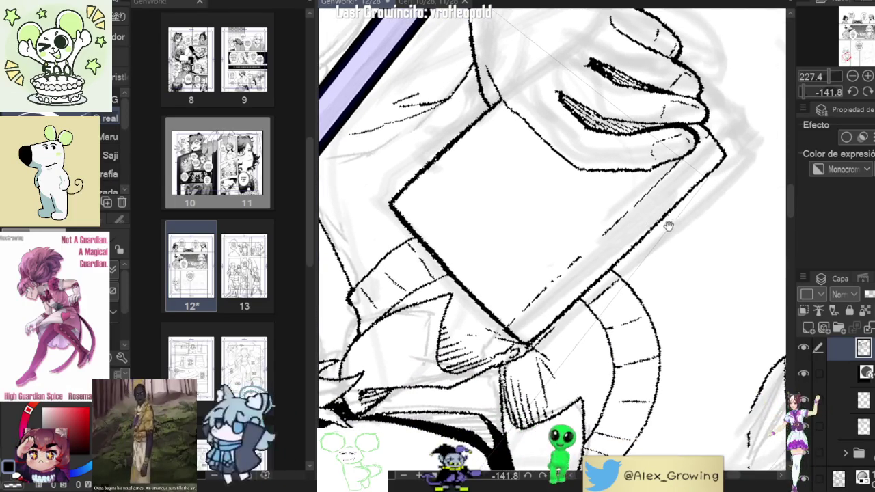
scroll(666, 224, down, 1)
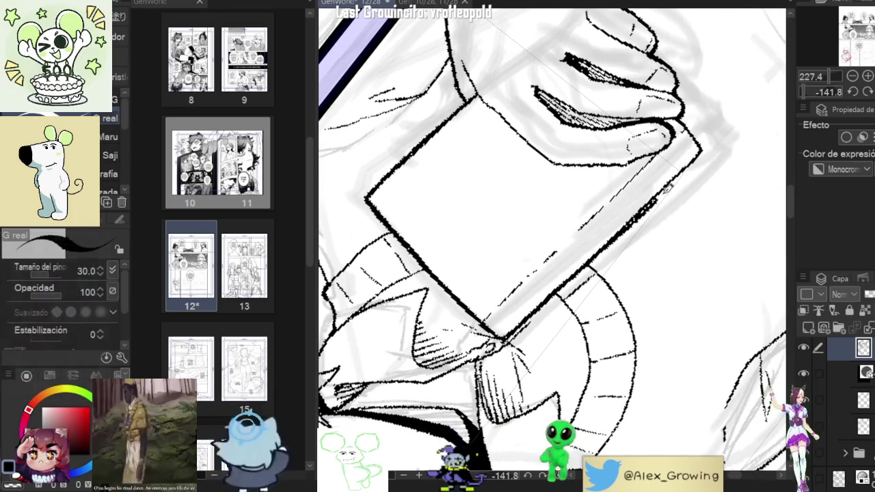
key(ctrl+z)
drag(619, 233, 648, 204)
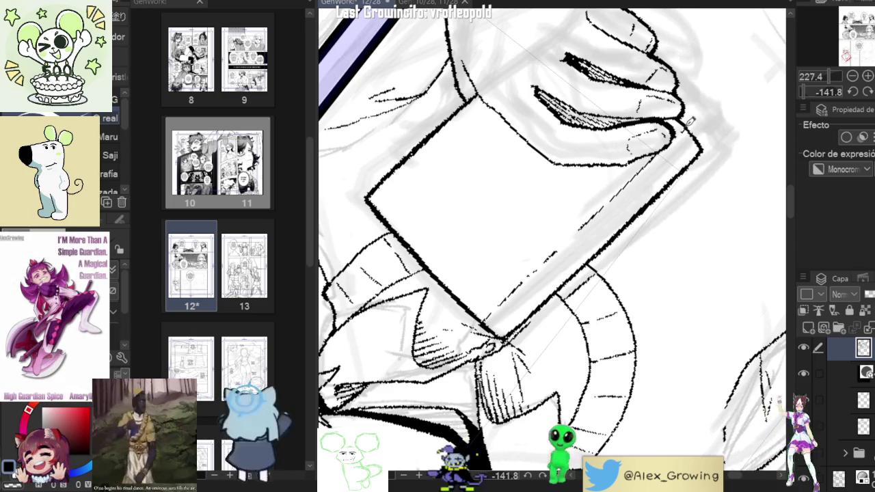
scroll(693, 125, down, 3)
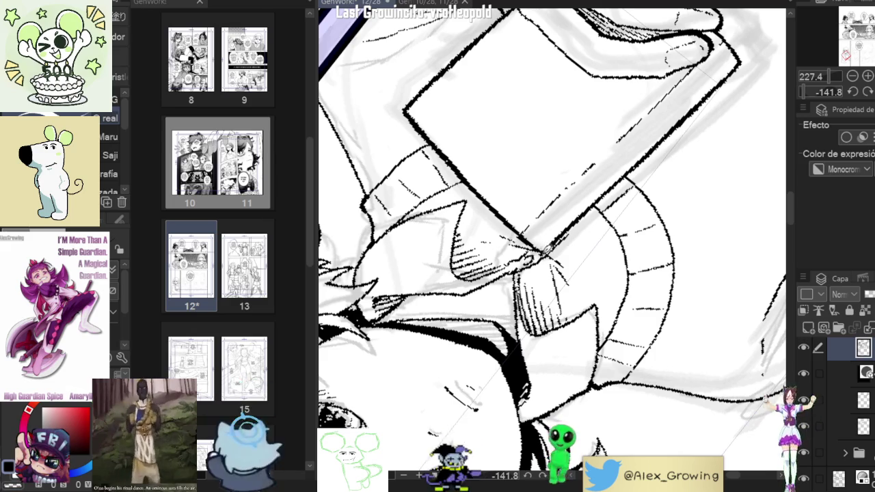
Step: Zoom out to the upper body and speech bubble, then rotate the view to about -153°
drag(582, 257, 836, 145)
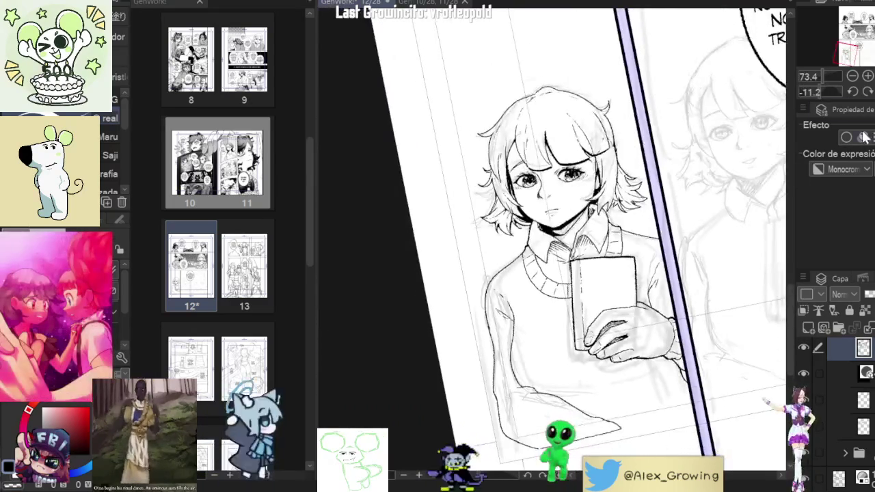
drag(616, 260, 641, 250)
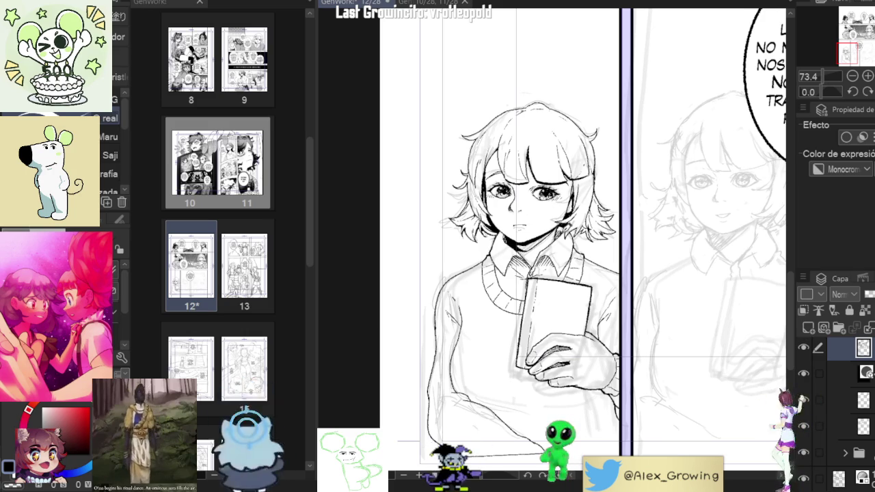
drag(567, 320, 576, 283)
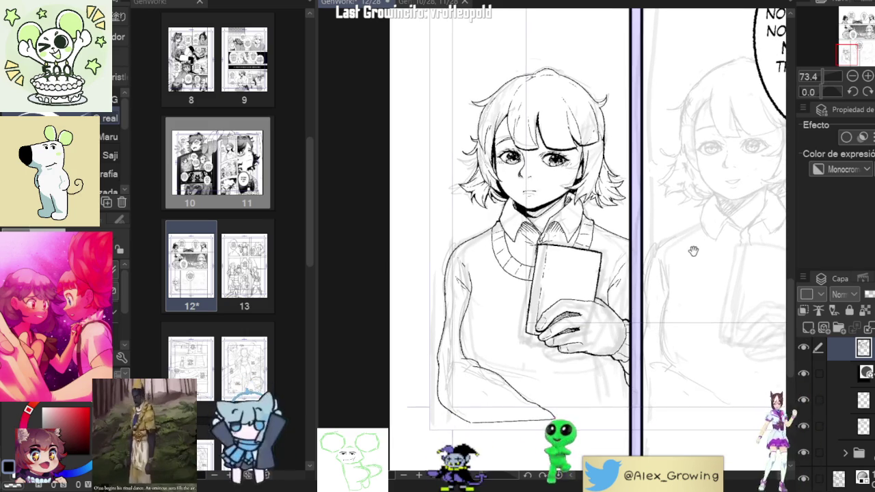
scroll(692, 252, down, 1)
scroll(693, 253, down, 1)
mouse_move(693, 252)
mouse_down()
mouse_move(669, 180)
mouse_move(645, 303)
mouse_move(725, 205)
mouse_up()
scroll(524, 335, up, 3)
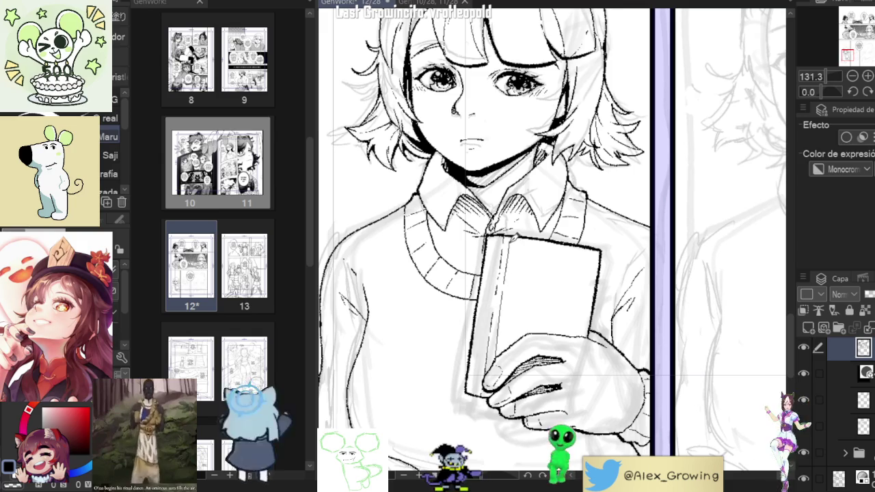
drag(615, 273, 520, 123)
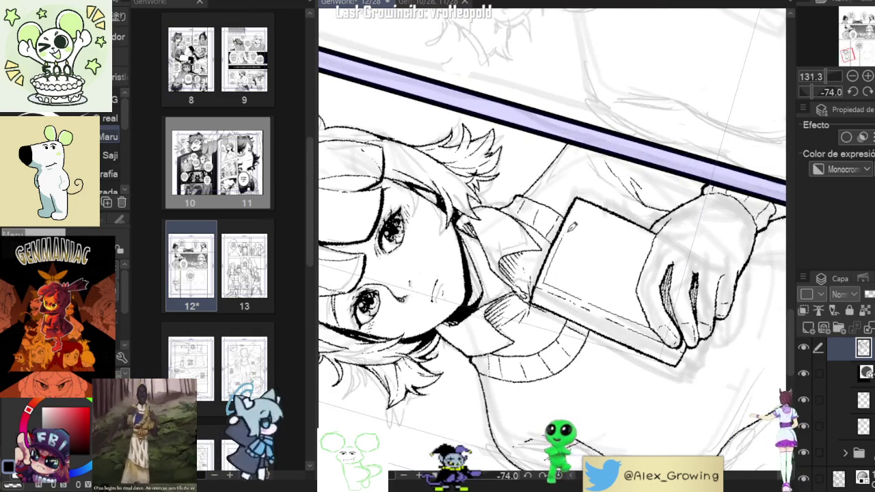
drag(547, 241, 547, 241)
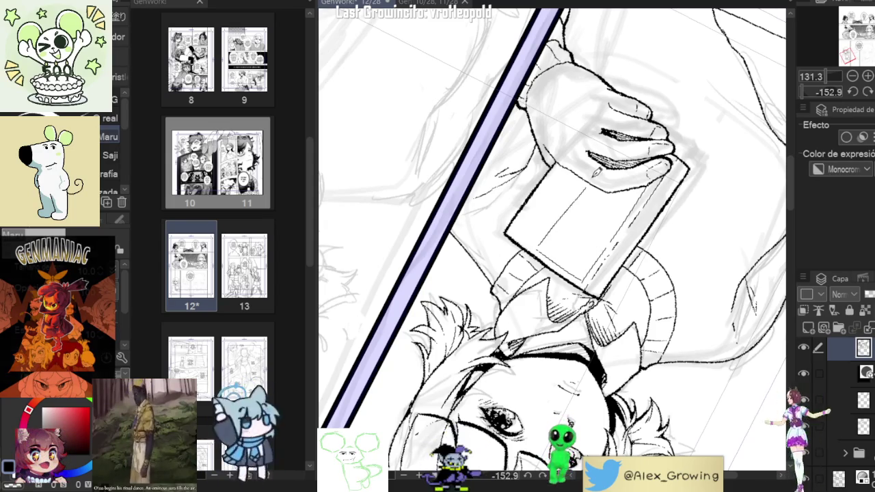
Step: Add a dark ink line to the book cover and turn the page back upright
drag(542, 243, 584, 186)
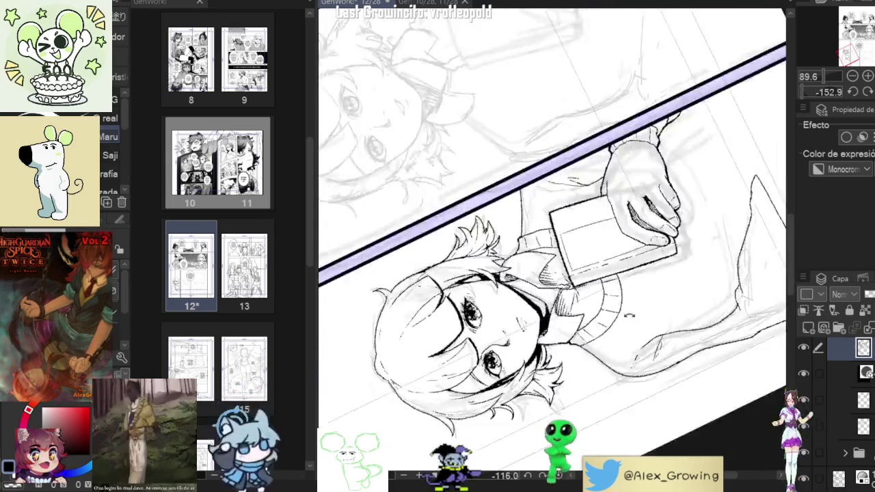
drag(520, 273, 552, 296)
scroll(553, 296, up, 5)
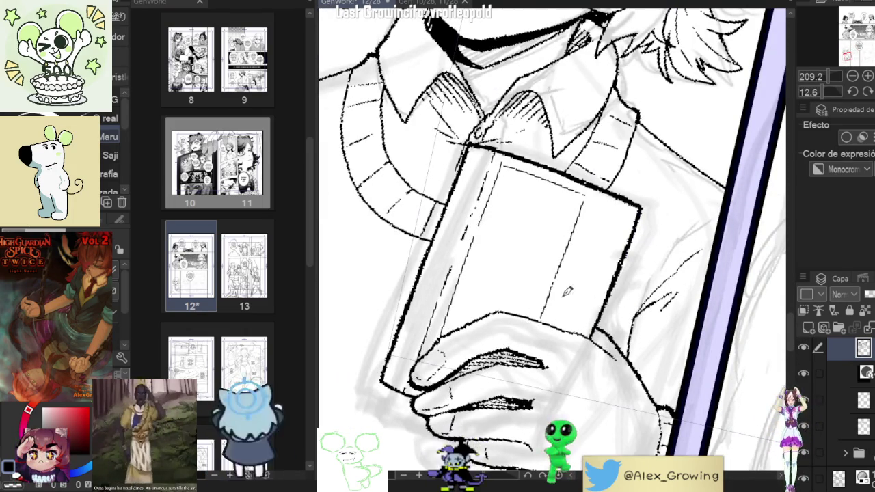
drag(564, 292, 588, 274)
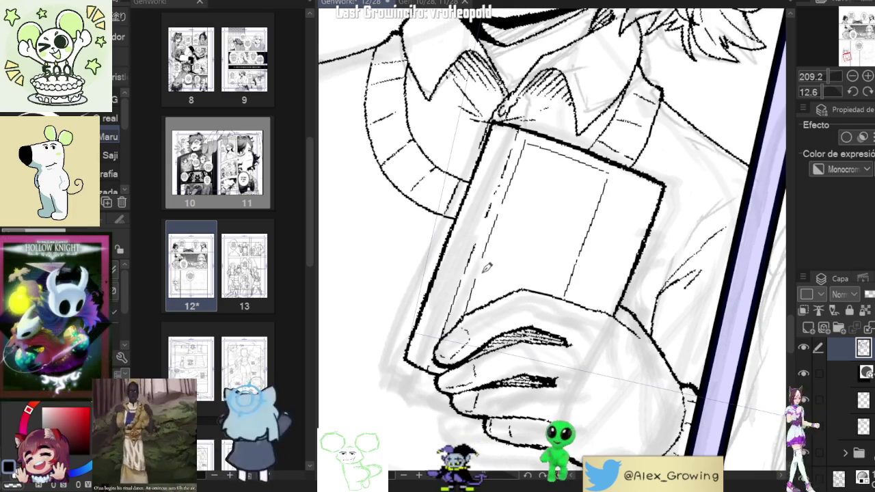
scroll(485, 293, down, 3)
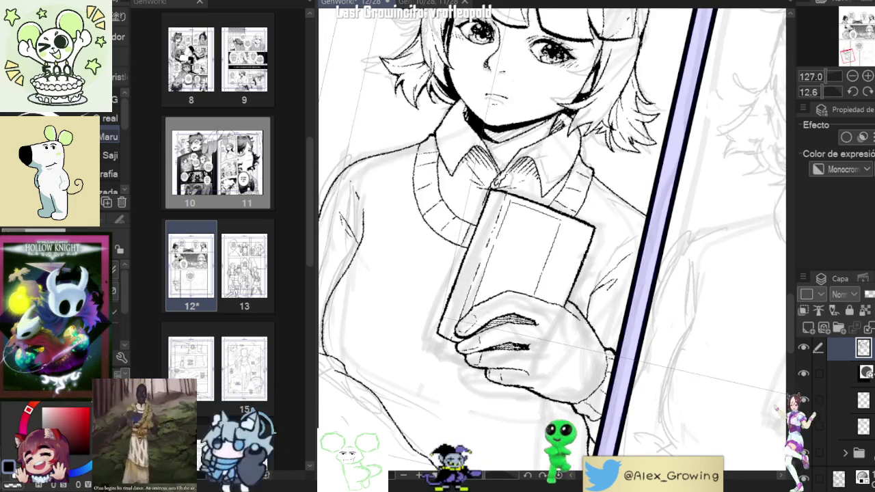
scroll(555, 237, down, 1)
key(ctrl+@)
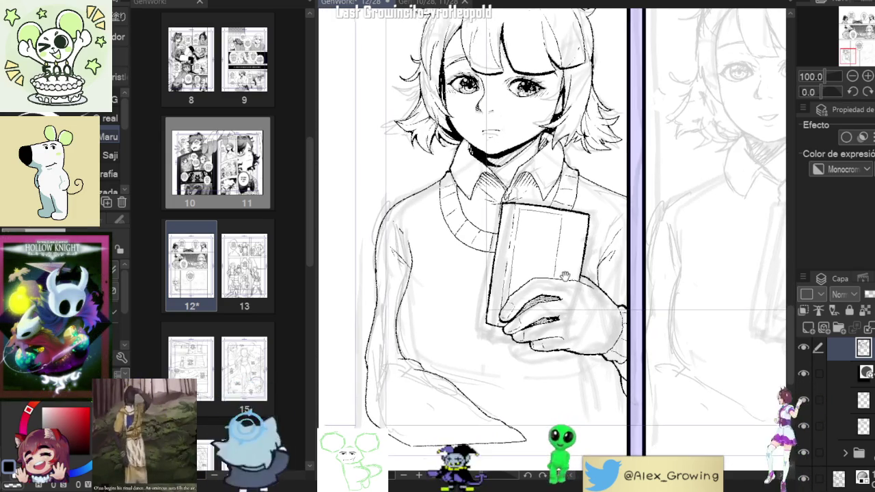
scroll(529, 222, up, 1)
scroll(529, 222, up, 3)
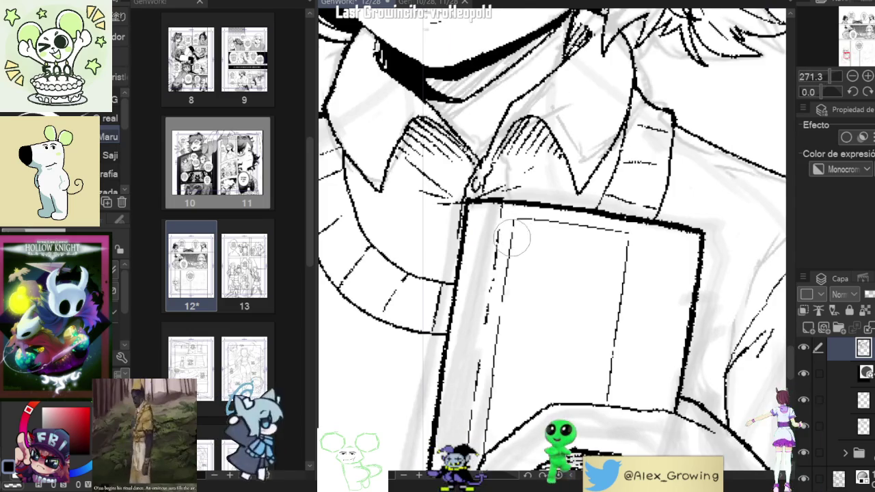
scroll(558, 239, down, 3)
scroll(558, 239, up, 2)
scroll(541, 199, up, 1)
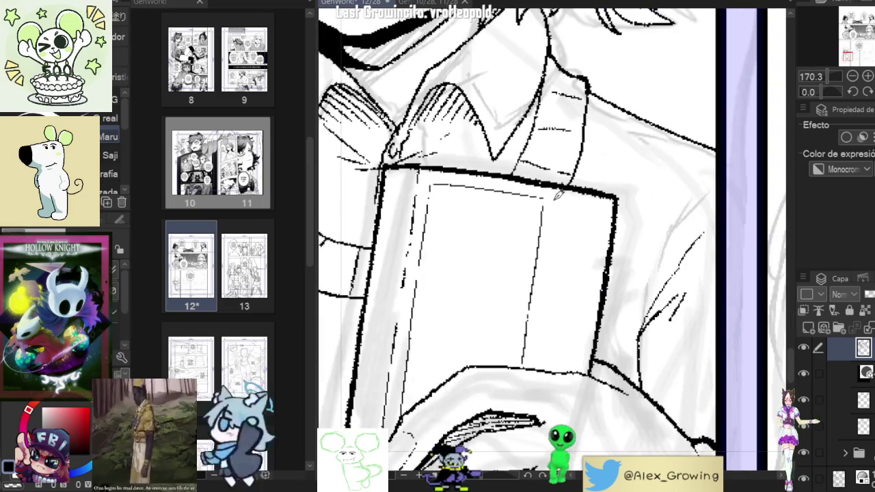
Step: Ink the cover's inner borders and spine line from several rotated angles
mouse_move(547, 197)
mouse_down()
mouse_move(586, 116)
mouse_move(573, 162)
mouse_up()
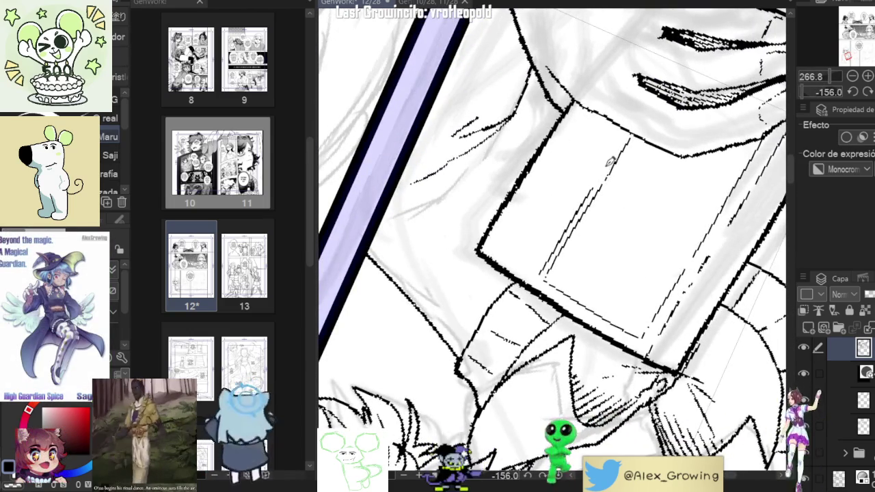
drag(590, 191, 530, 213)
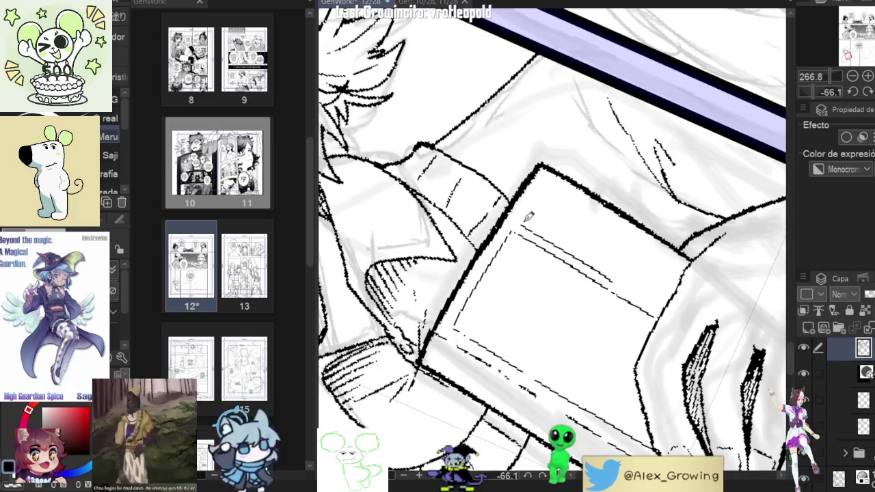
drag(553, 169, 525, 195)
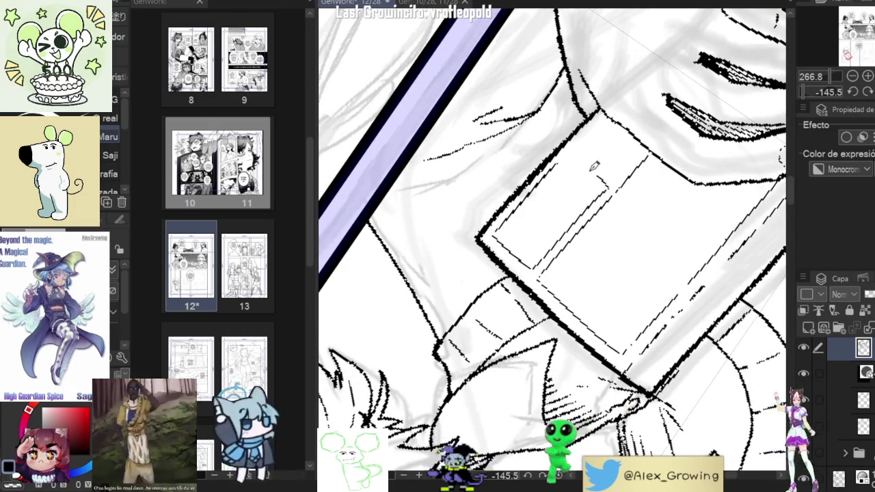
drag(623, 176, 601, 198)
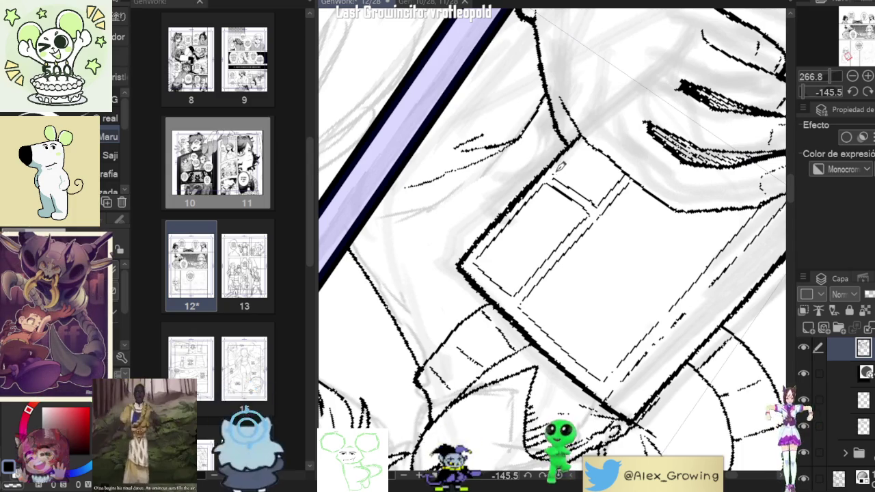
drag(636, 109, 679, 197)
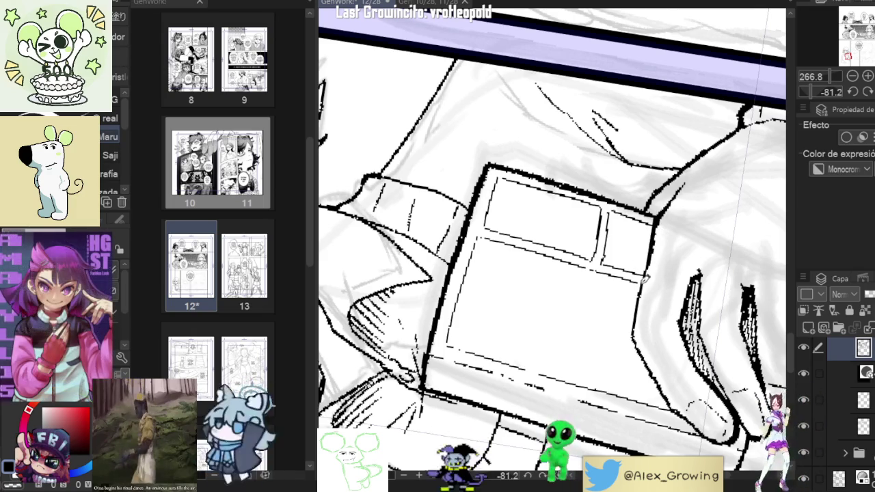
scroll(646, 294, down, 5)
drag(646, 294, 641, 199)
scroll(640, 199, up, 5)
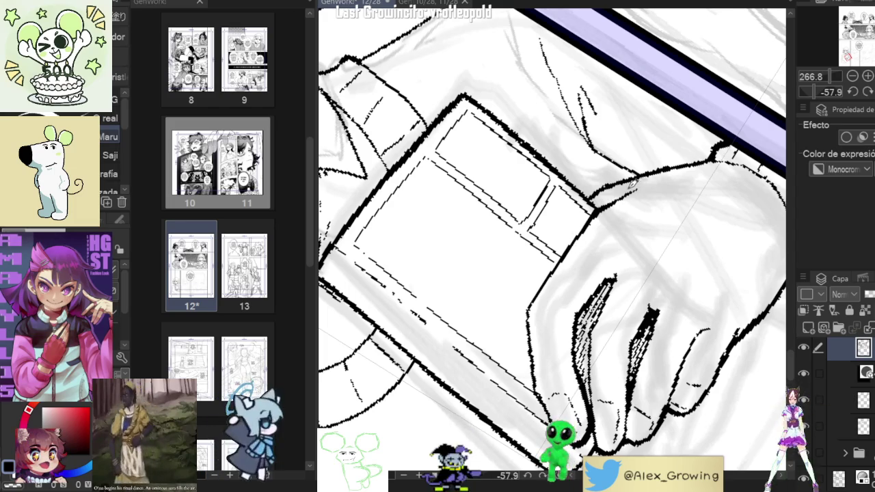
scroll(632, 176, down, 3)
drag(592, 207, 674, 248)
scroll(674, 248, up, 3)
Step: Ink the small rectangular cover panels at a steep angle, then recentre upright on the girl
scroll(638, 276, up, 2)
scroll(638, 275, down, 3)
scroll(639, 275, down, 2)
mouse_move(638, 275)
mouse_down()
mouse_move(640, 205)
mouse_move(657, 232)
mouse_up()
scroll(640, 206, up, 3)
scroll(641, 208, down, 3)
scroll(640, 207, down, 2)
scroll(656, 233, up, 1)
drag(715, 184, 669, 245)
scroll(715, 184, down, 1)
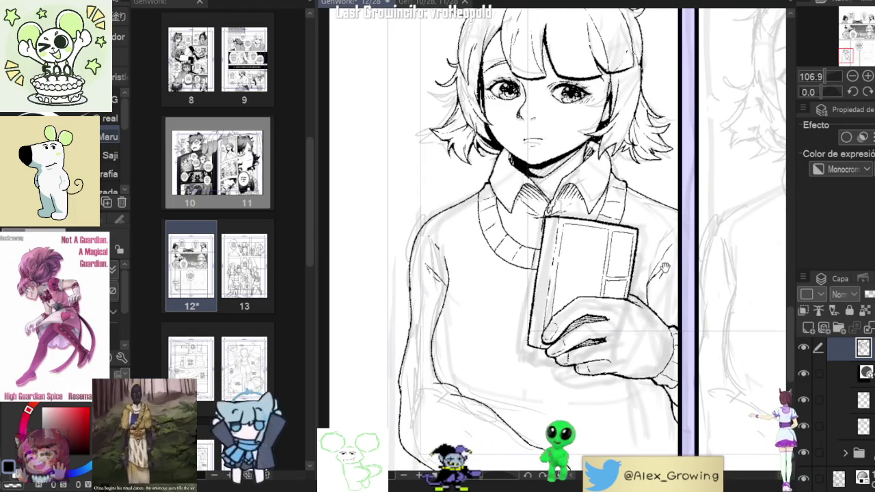
Step: Zoom in on the hand and touch up the finger lines and the cover's small side panels
scroll(574, 342, up, 5)
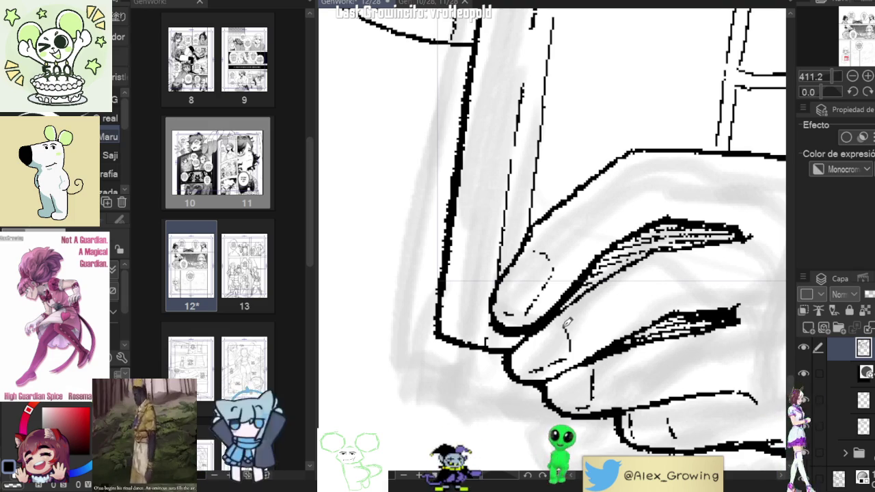
scroll(578, 338, down, 1)
scroll(579, 337, down, 3)
scroll(615, 315, up, 2)
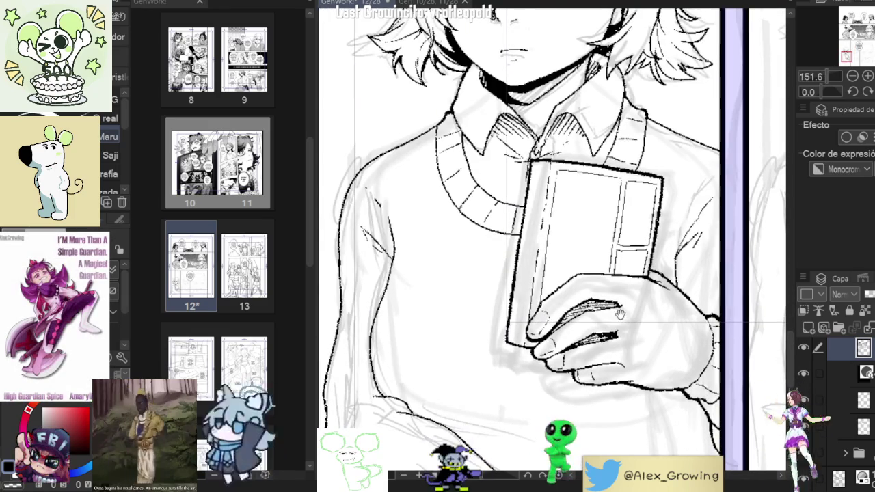
scroll(592, 282, up, 2)
scroll(649, 241, down, 2)
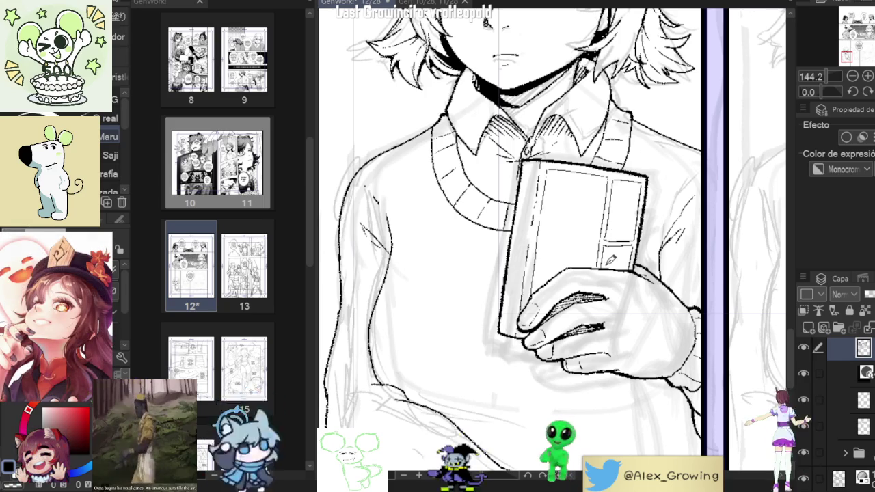
scroll(636, 232, down, 2)
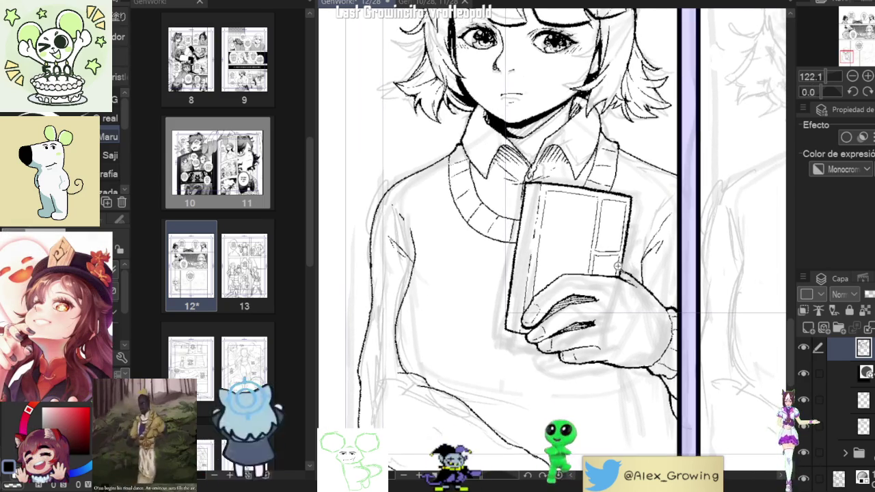
Step: Zoom in on the book and hand, then ink the sleeve's lower outline below the hand
scroll(618, 266, down, 5)
scroll(602, 273, down, 2)
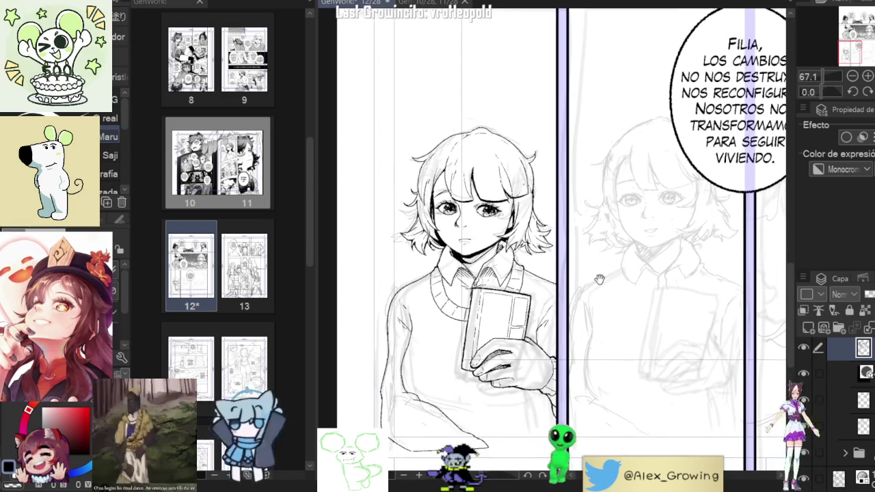
drag(599, 279, 610, 228)
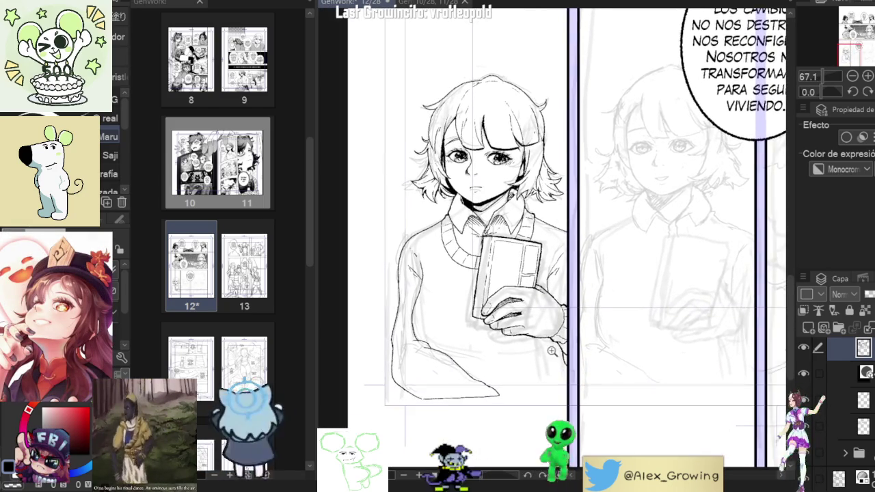
click(552, 351)
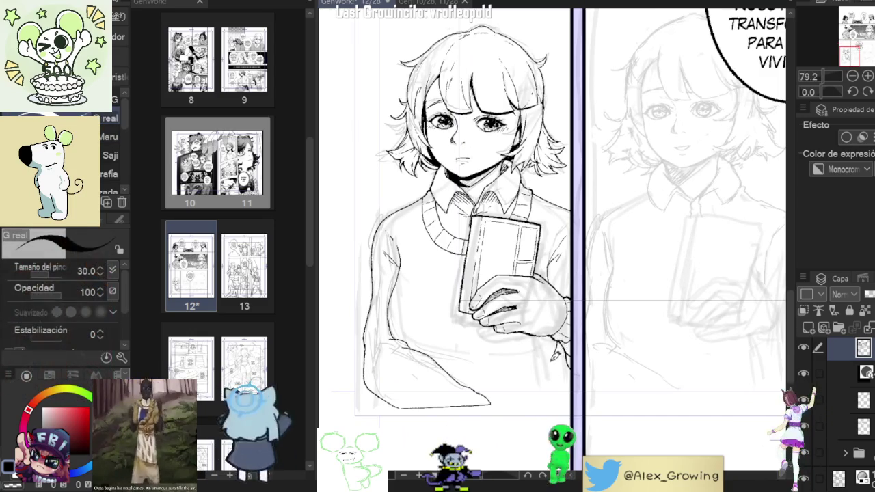
click(557, 286)
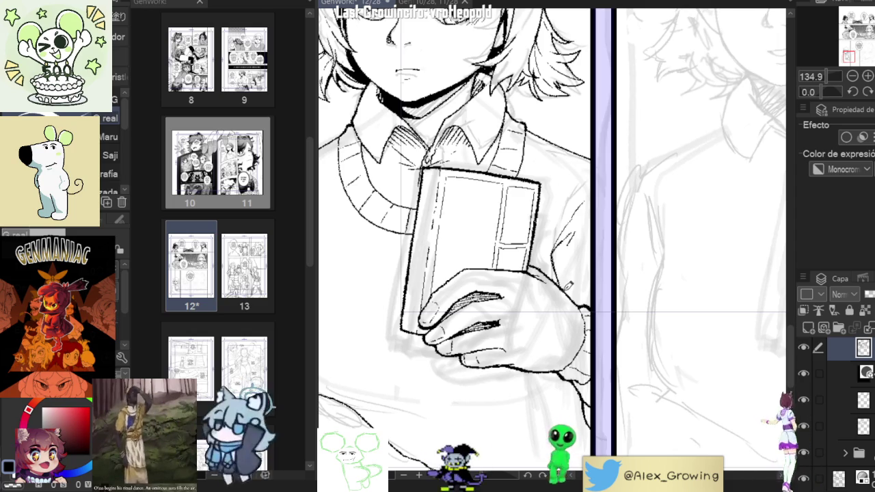
scroll(567, 281, down, 3)
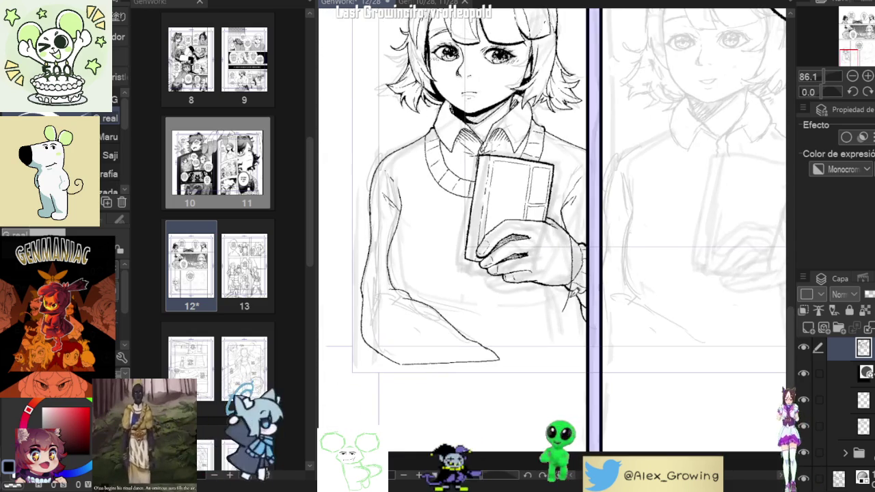
scroll(571, 296, up, 2)
scroll(568, 298, up, 1)
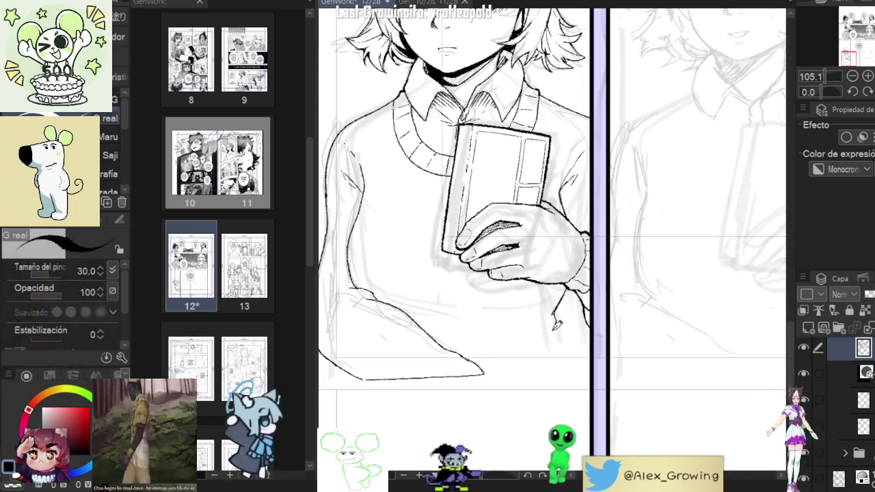
mouse_move(561, 340)
mouse_down()
mouse_move(566, 364)
mouse_move(484, 375)
mouse_up()
scroll(485, 374, up, 3)
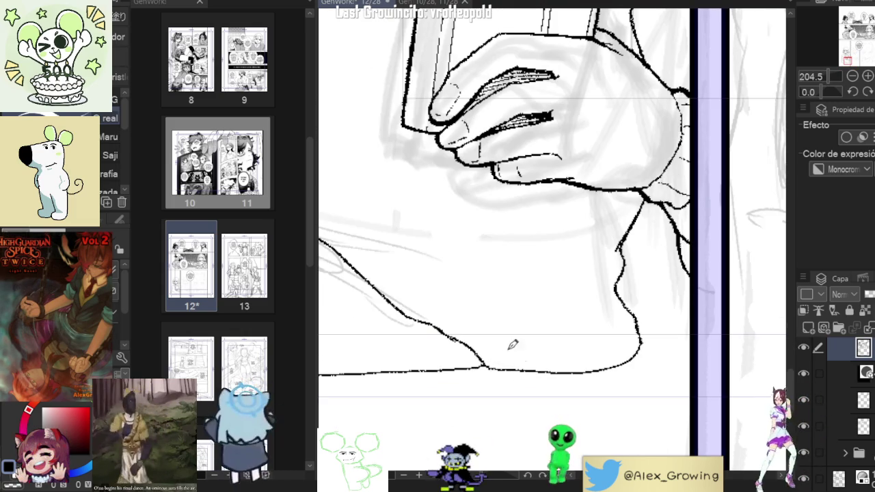
scroll(570, 376, down, 3)
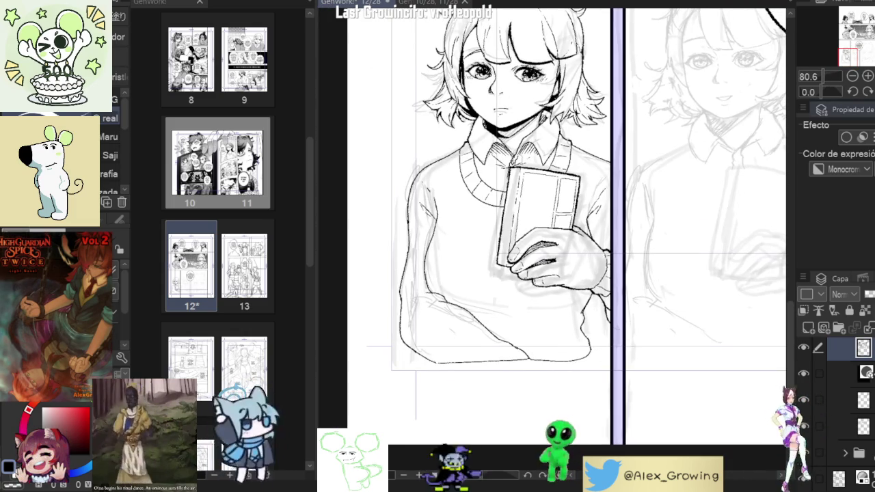
Step: Toggle the ink layer to compare with the sketch, inspect the contour, and reset rotation upright
click(804, 347)
click(804, 347)
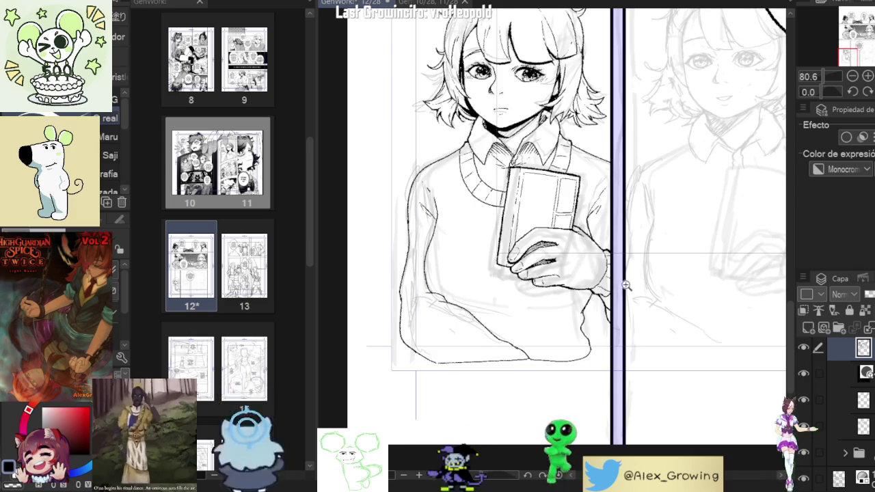
scroll(621, 286, down, 2)
drag(621, 285, 669, 281)
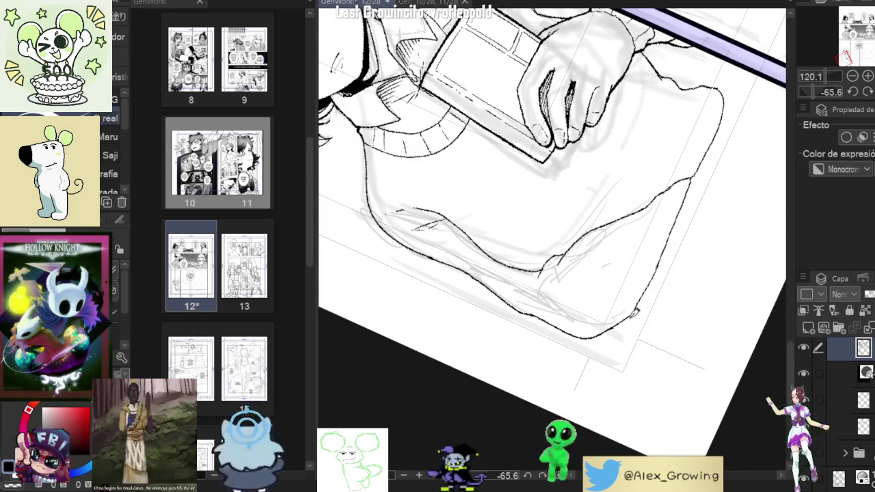
scroll(638, 309, up, 5)
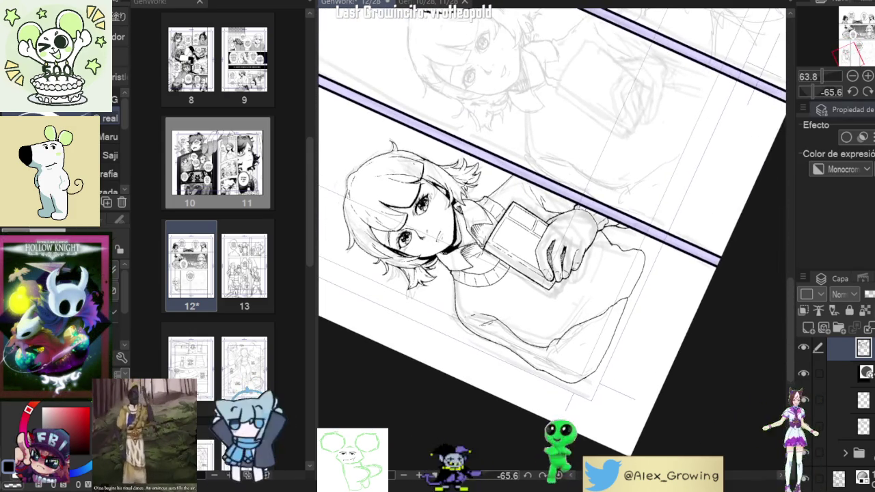
click(853, 92)
scroll(642, 308, up, 2)
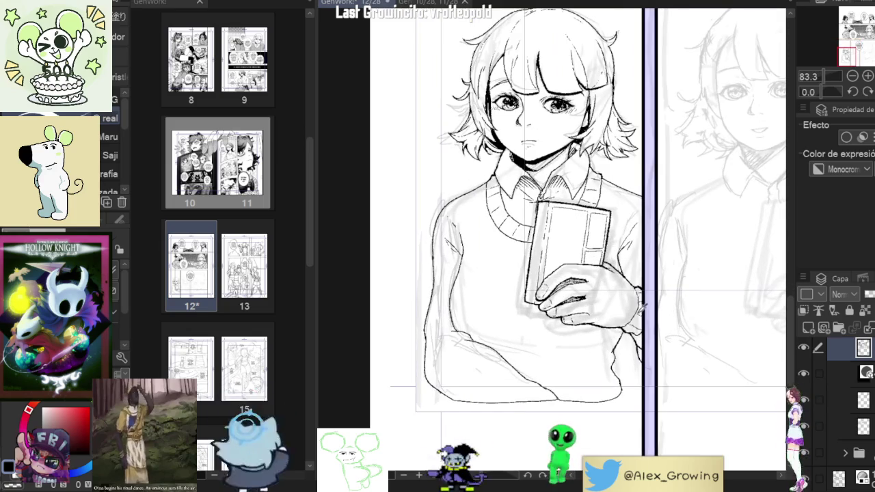
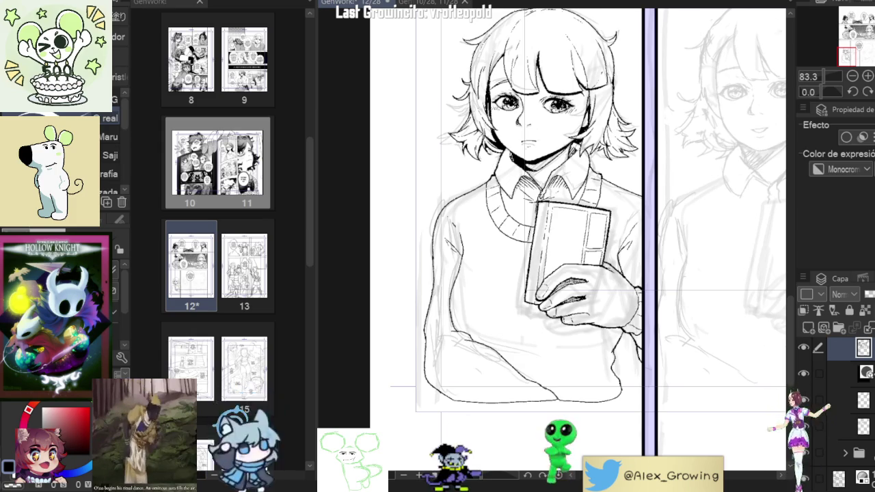
Step: Bring the upper panels into view and toggle the middle panel's tones off and on to compare
scroll(655, 211, down, 3)
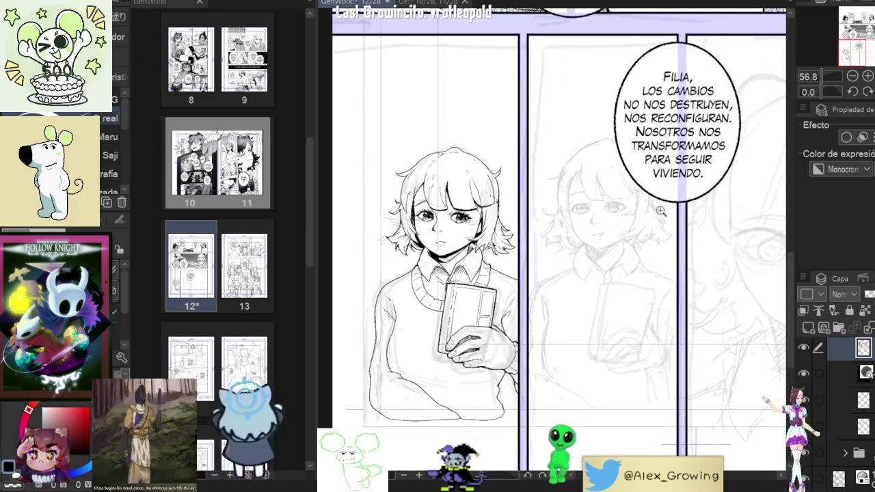
scroll(654, 210, down, 2)
scroll(654, 211, down, 1)
scroll(655, 211, down, 1)
drag(654, 327, 668, 373)
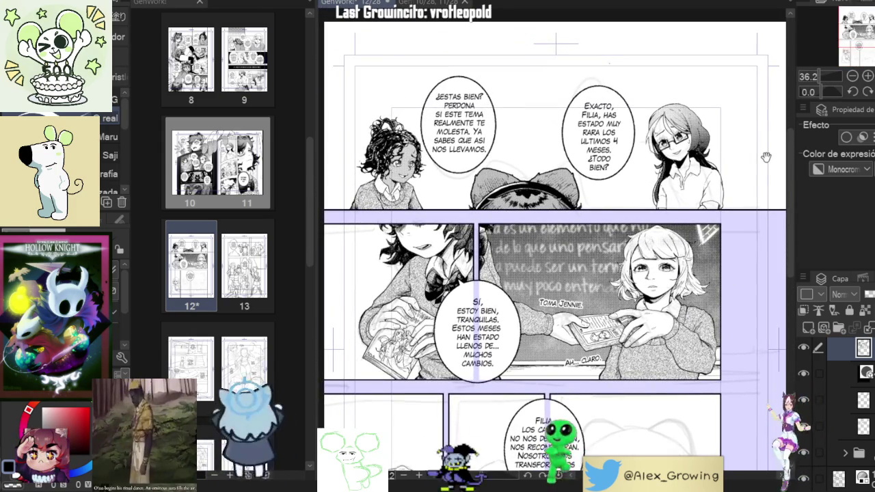
scroll(766, 157, down, 2)
scroll(722, 188, up, 1)
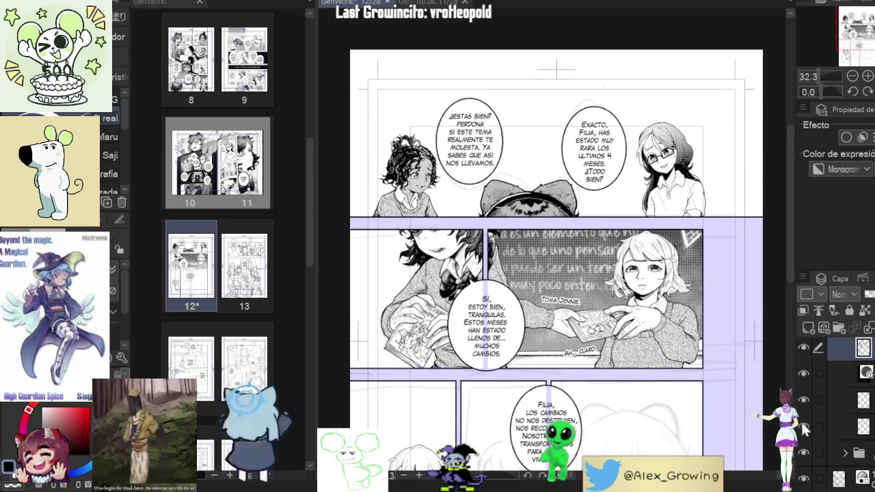
click(803, 344)
click(803, 344)
click(803, 347)
click(803, 348)
click(803, 372)
Step: Toggle the glasses girl's layer visibility to check it, then turn the cat head's tones back on
click(803, 373)
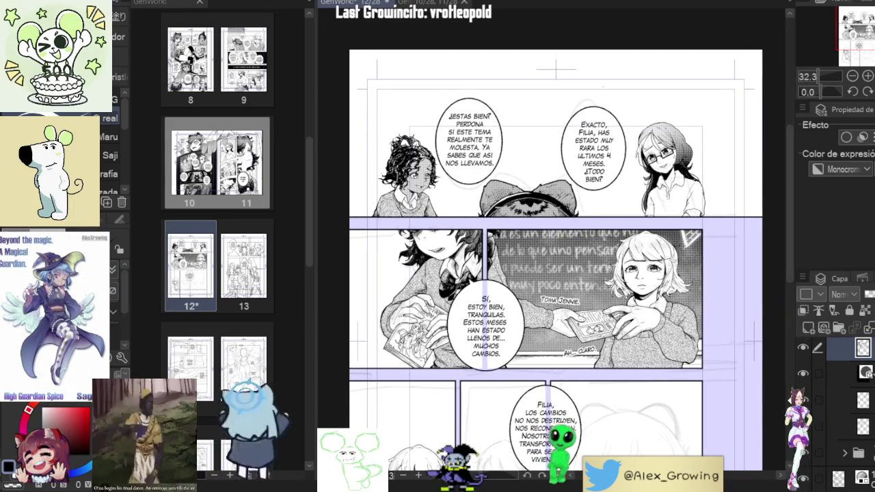
click(803, 373)
click(803, 373)
click(802, 373)
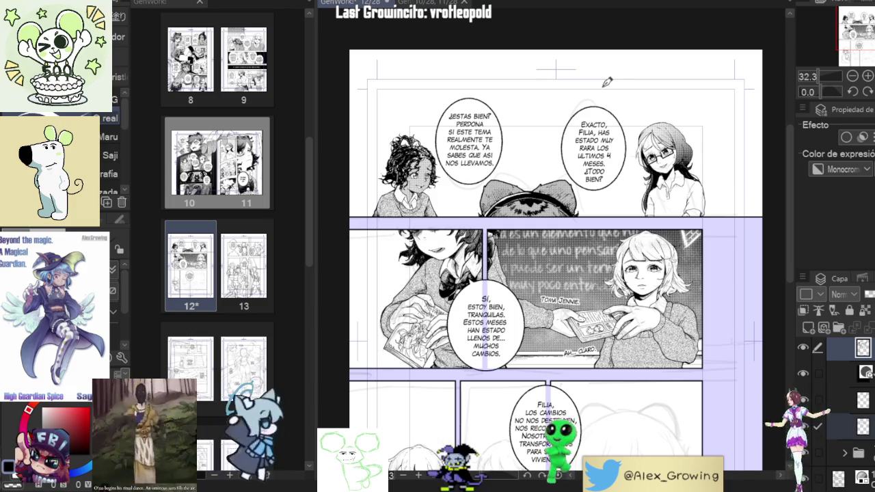
Step: Lasso the cat head and use Free Transform to shift it slightly right
scroll(571, 192, up, 2)
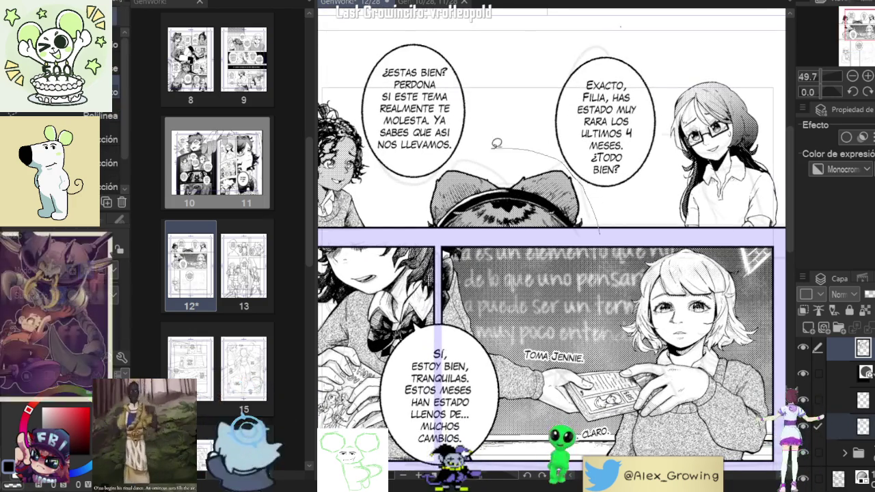
drag(506, 144, 580, 243)
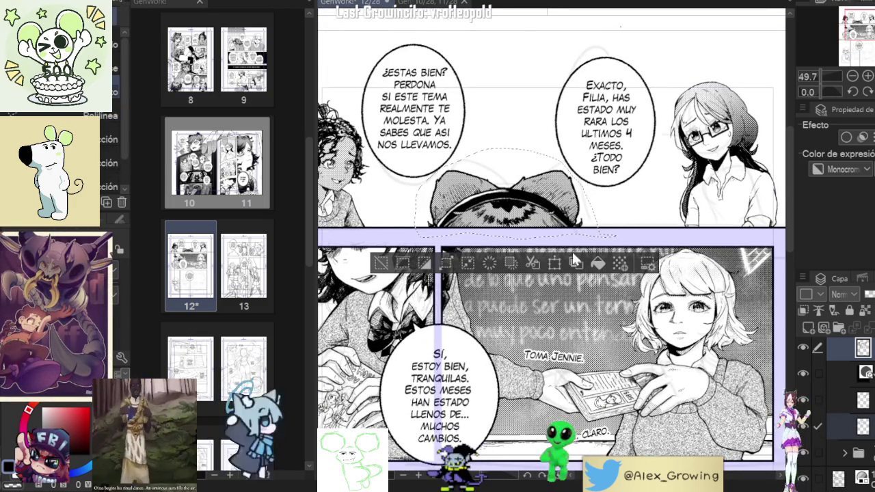
click(576, 263)
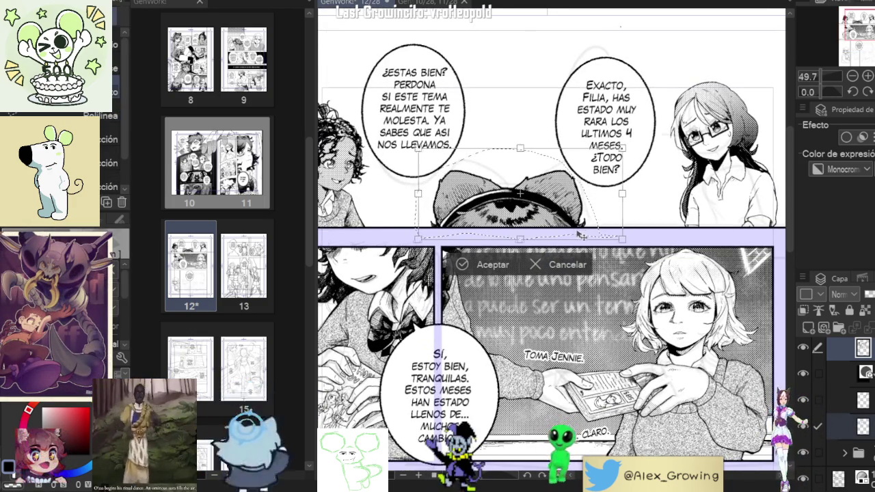
click(576, 268)
scroll(547, 253, down, 2)
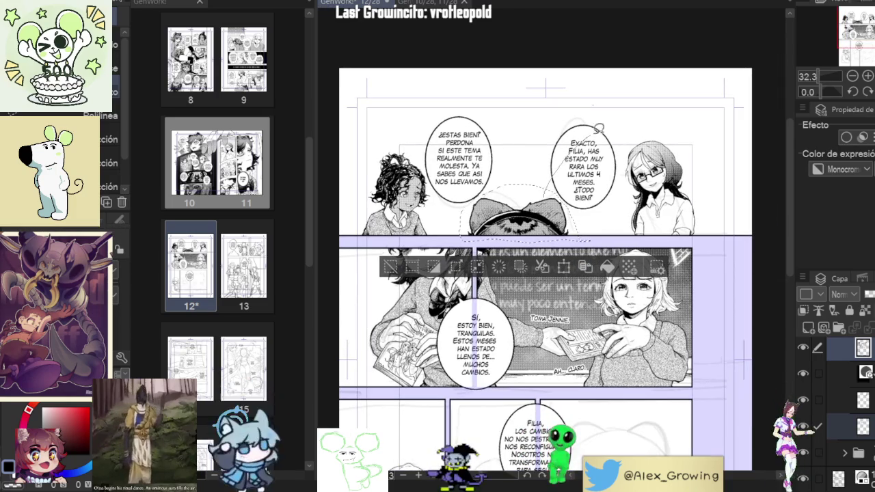
click(563, 267)
scroll(577, 220, up, 2)
drag(577, 221, 587, 221)
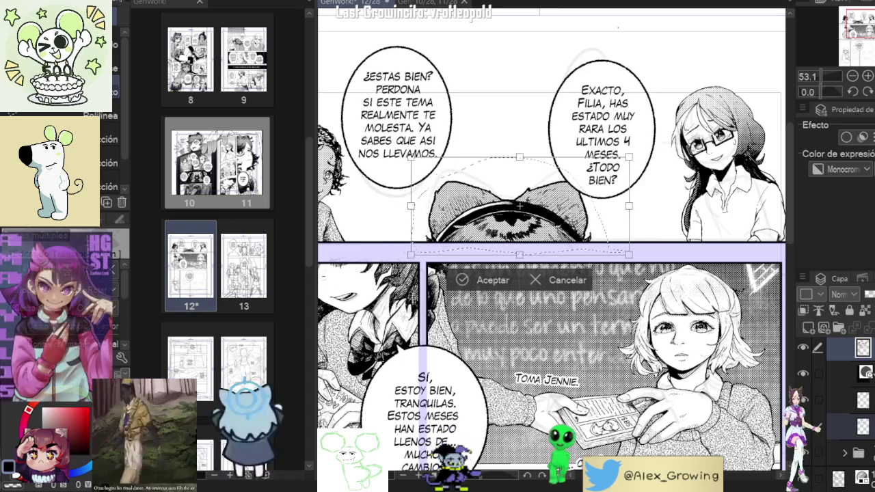
scroll(540, 229, up, 2)
scroll(540, 229, up, 2)
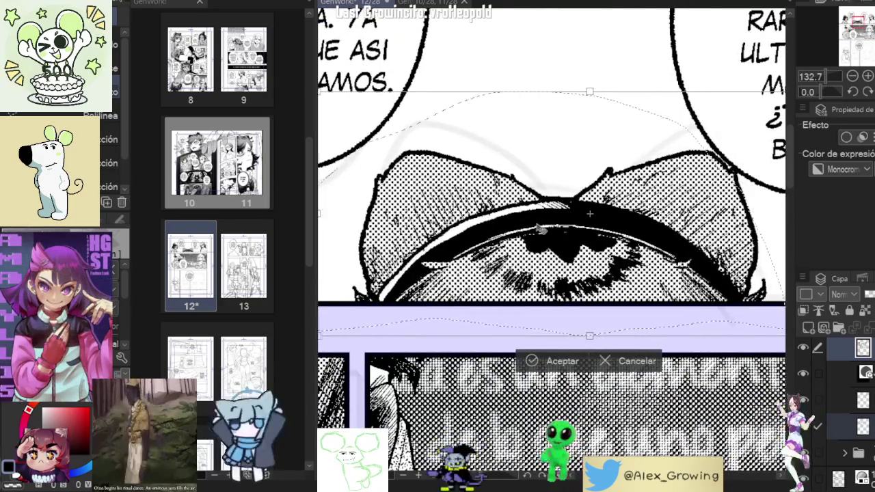
scroll(540, 229, down, 4)
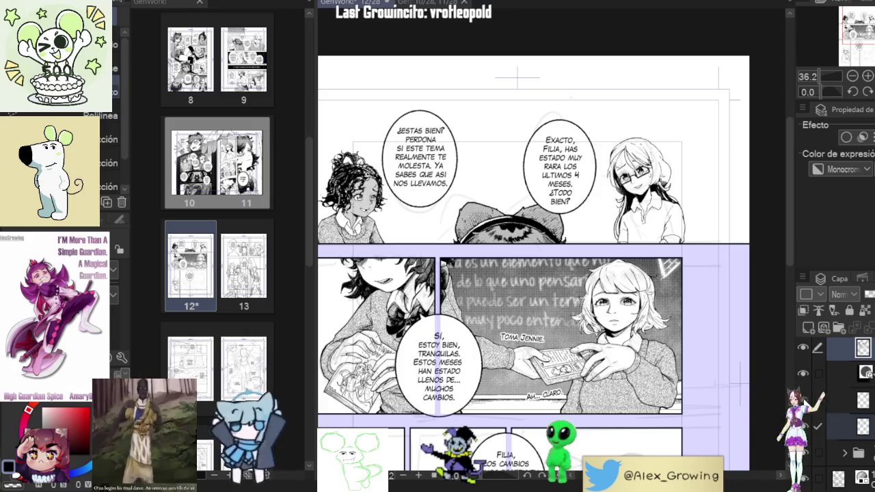
Step: Turn on the current layer's tone effect and select the top layer plus another layer
click(863, 137)
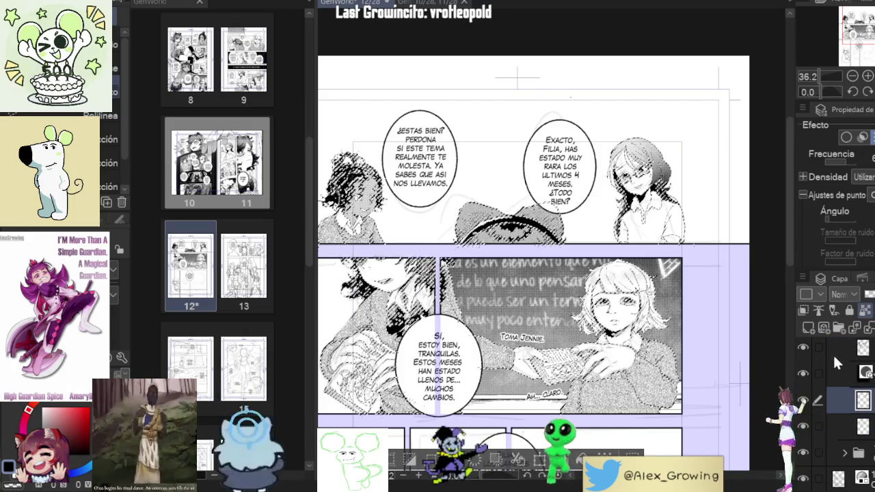
click(838, 352)
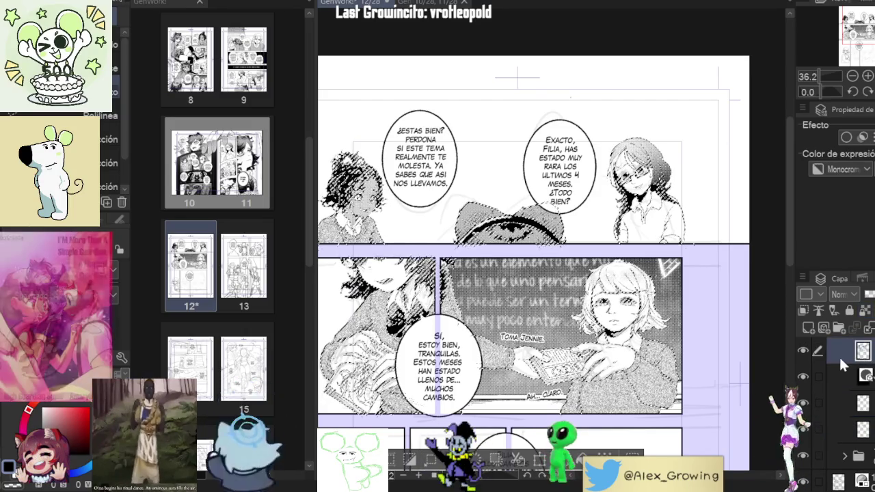
ctrl+click(855, 405)
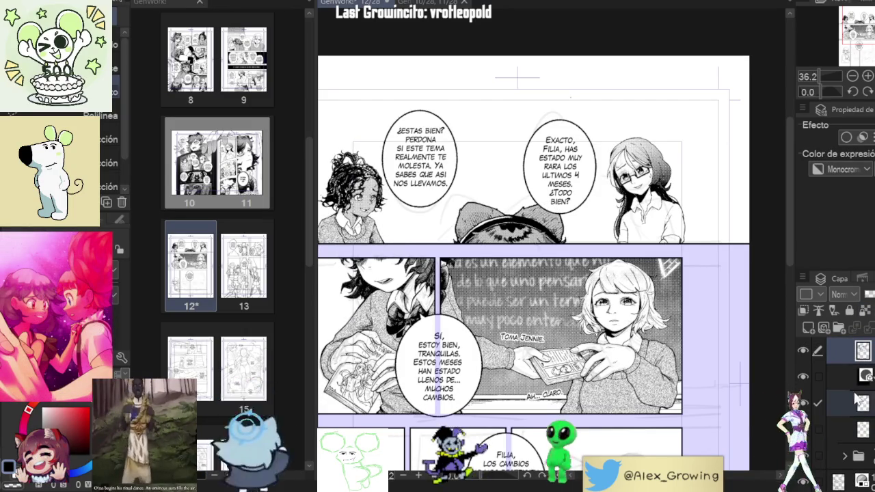
Step: Lasso the glasses girl and move her right with Ctrl+T, then nudge the Exacto text left
mouse_move(626, 247)
mouse_down()
mouse_move(667, 107)
mouse_move(701, 236)
mouse_move(717, 236)
mouse_up()
key(ctrl+t)
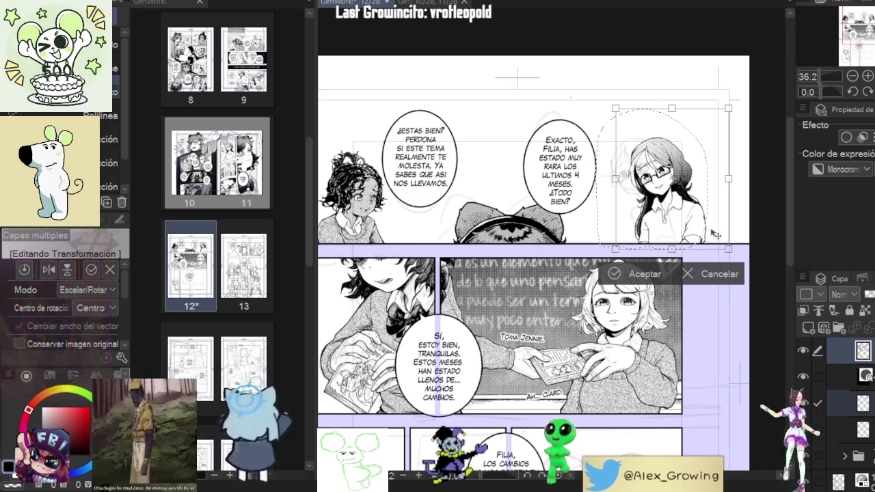
click(615, 274)
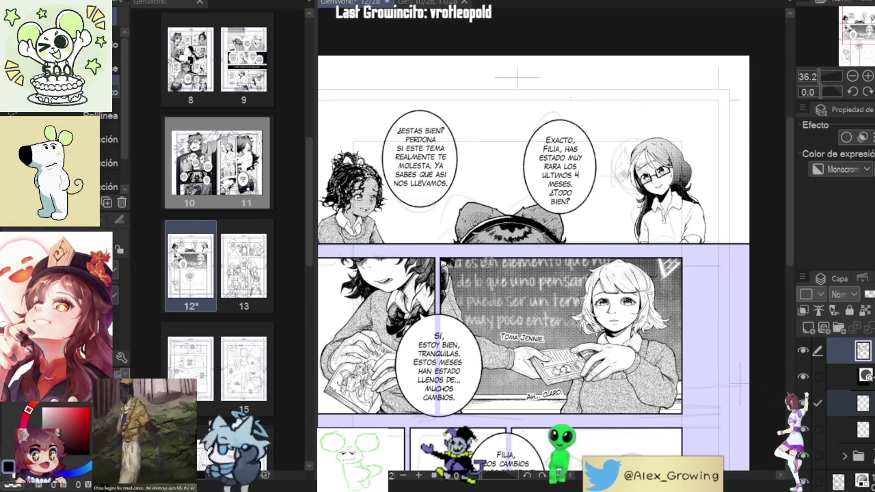
click(590, 196)
drag(592, 198, 583, 197)
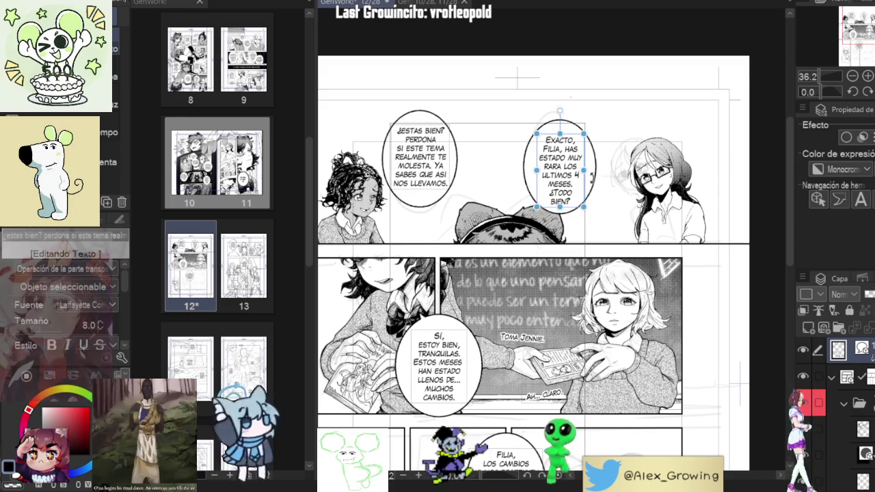
Step: Try repositioning the Exacto balloon, shifting it slightly right, then far left onto the other balloon
click(420, 164)
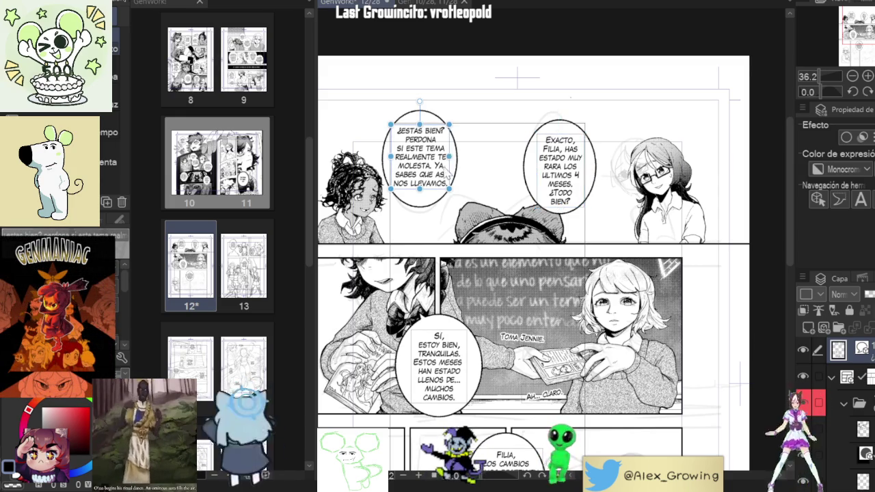
mouse_move(531, 173)
mouse_down()
mouse_move(549, 171)
mouse_move(547, 163)
mouse_up()
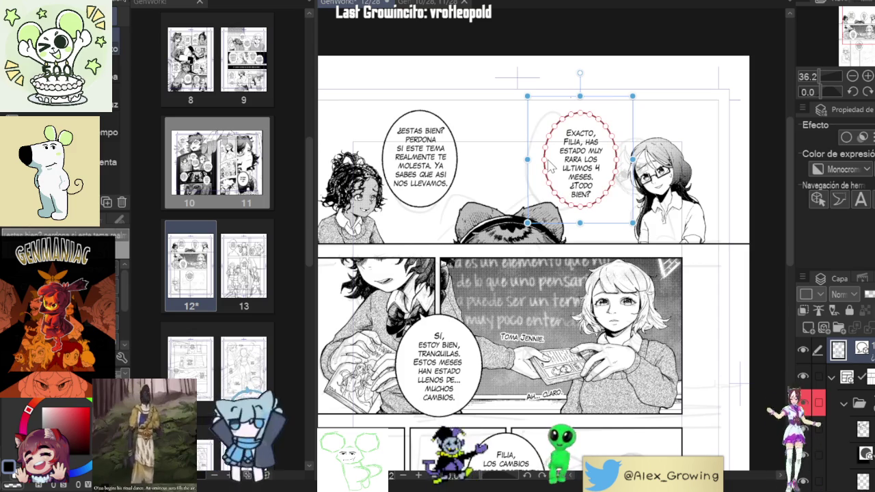
click(658, 123)
scroll(681, 156, up, 2)
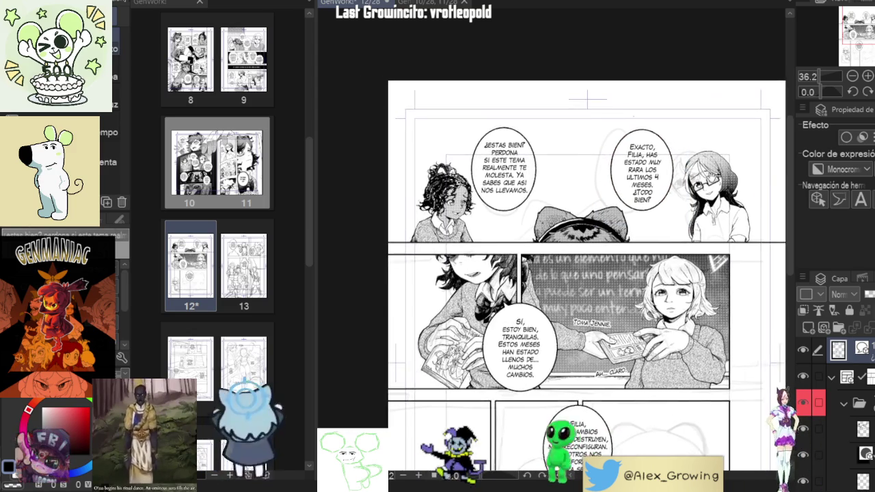
click(674, 197)
drag(667, 209, 468, 207)
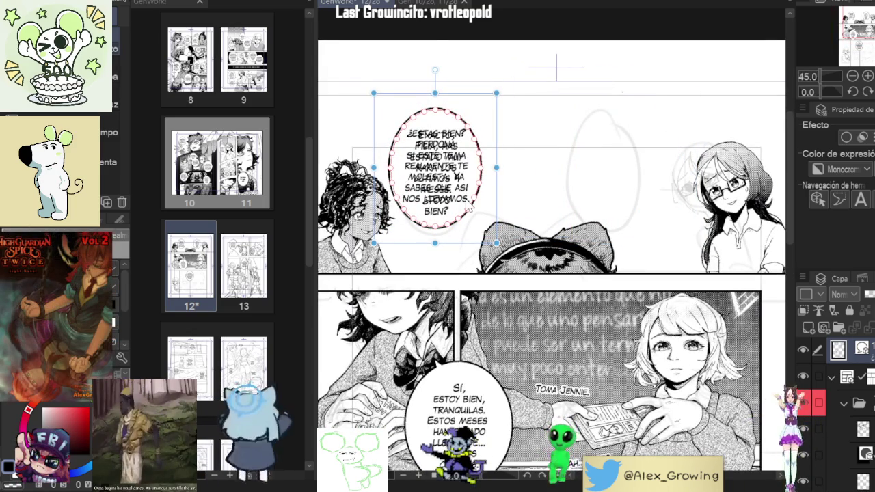
Step: Drag the Exacto balloon next to the glasses girl and zoom out to check it
mouse_move(481, 96)
mouse_down()
mouse_move(685, 95)
mouse_move(689, 112)
mouse_up()
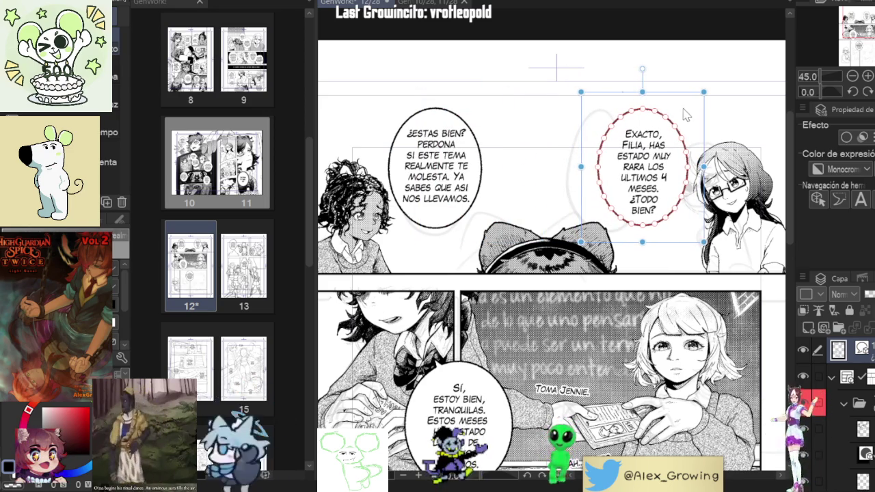
scroll(653, 167, down, 3)
scroll(656, 171, up, 1)
scroll(684, 185, up, 3)
scroll(695, 194, down, 1)
click(647, 134)
scroll(646, 135, up, 2)
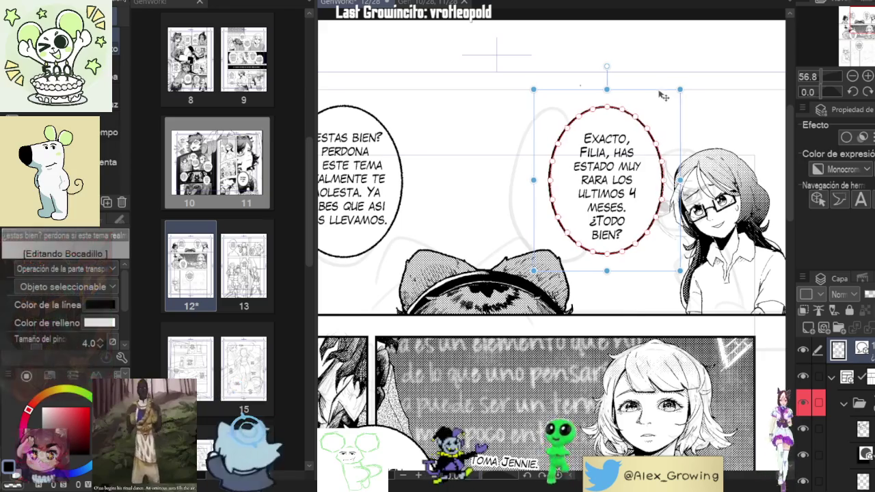
scroll(659, 96, down, 3)
scroll(569, 79, down, 2)
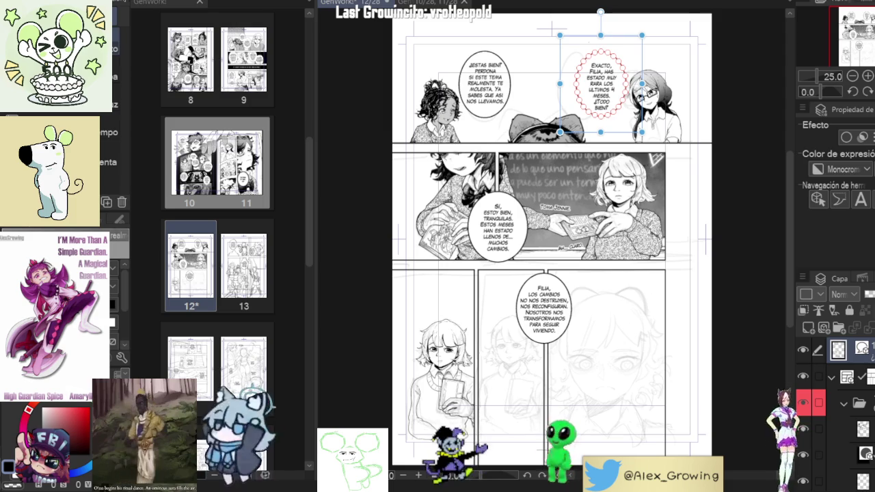
Step: Deselect the speech balloon, undo to restore its selection, and select the panel frame layer
click(663, 162)
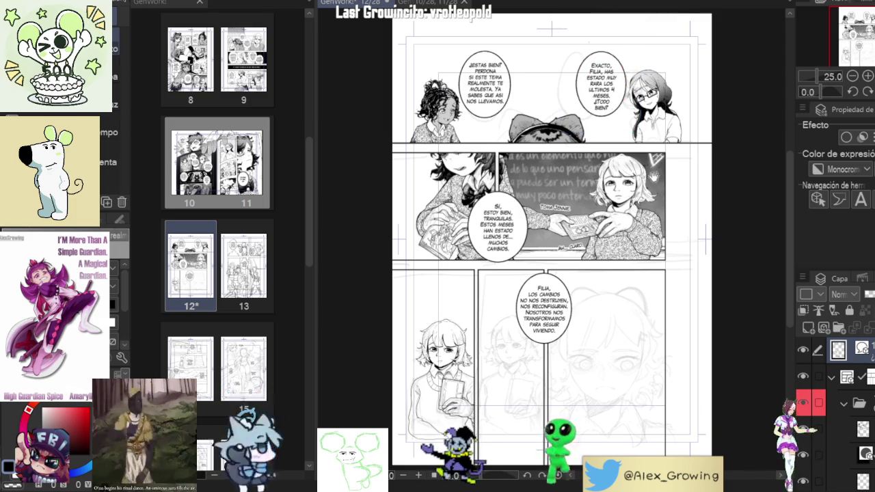
key(ctrl+z)
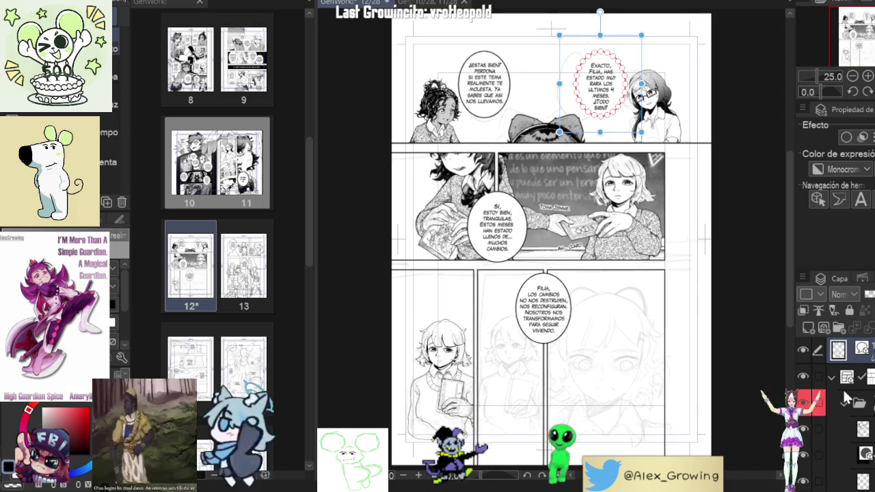
click(639, 394)
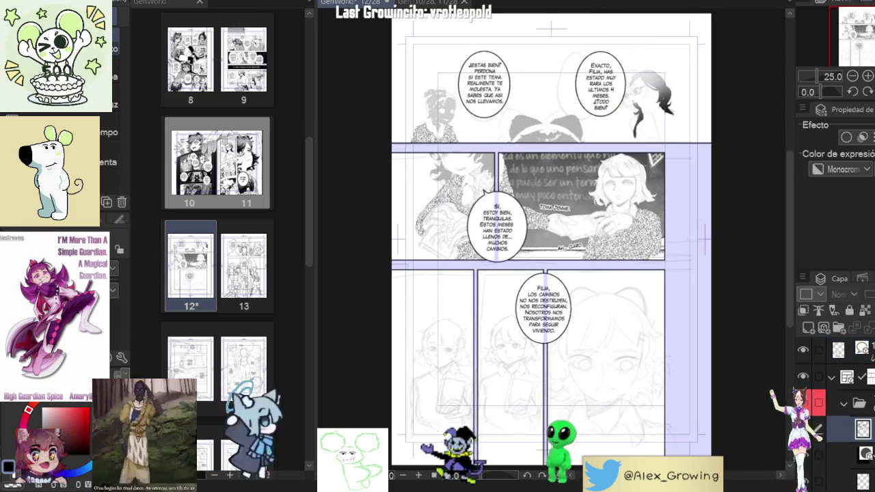
Step: Zoom and rotate onto the bottom-left girl, switch to the pen tool, and pick her ink layer
scroll(411, 400, up, 4)
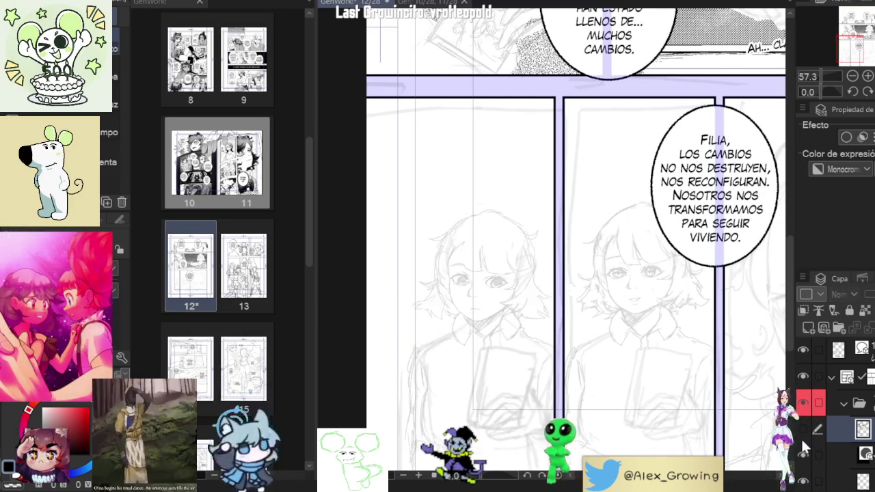
scroll(501, 351, up, 4)
scroll(501, 352, down, 4)
scroll(501, 351, down, 2)
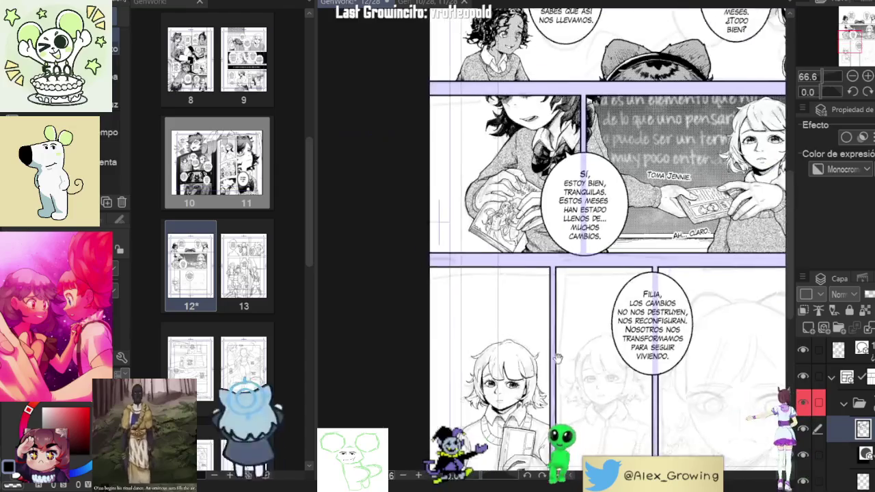
scroll(502, 352, down, 1)
scroll(670, 181, up, 2)
scroll(670, 181, up, 1)
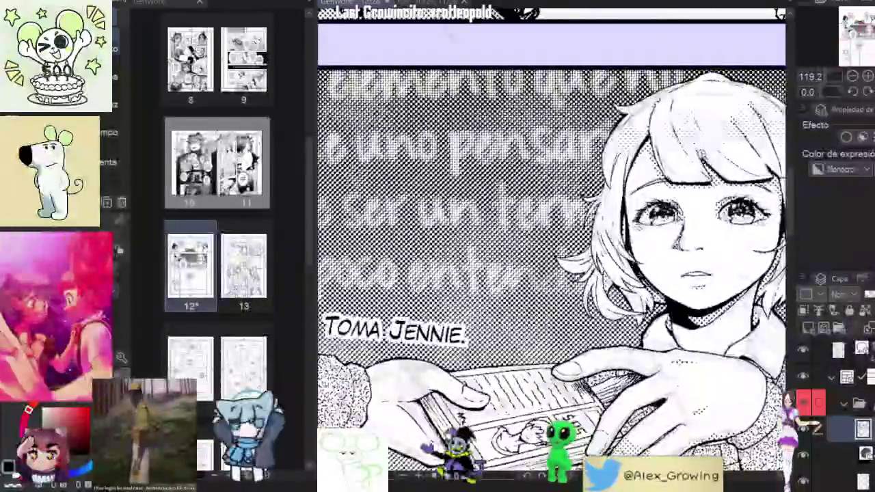
scroll(670, 181, up, 1)
scroll(601, 247, down, 3)
mouse_move(478, 342)
mouse_down()
mouse_move(602, 136)
mouse_move(600, 282)
mouse_up()
scroll(601, 246, up, 2)
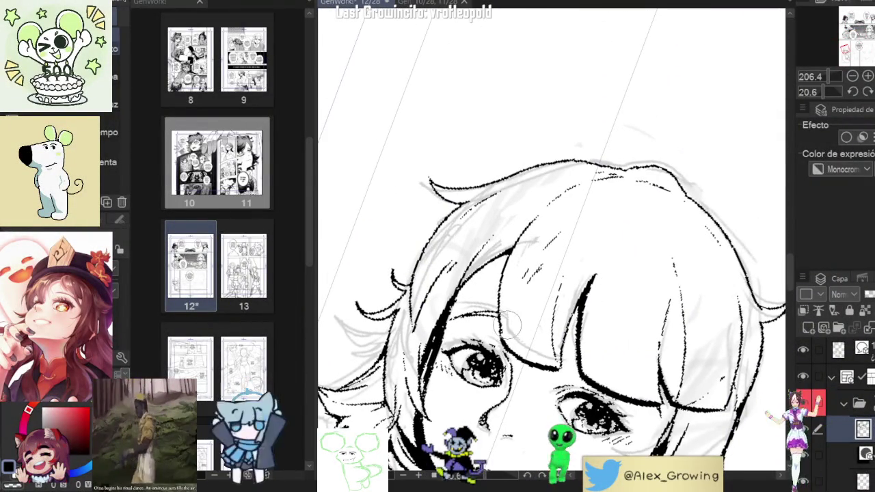
key(o)
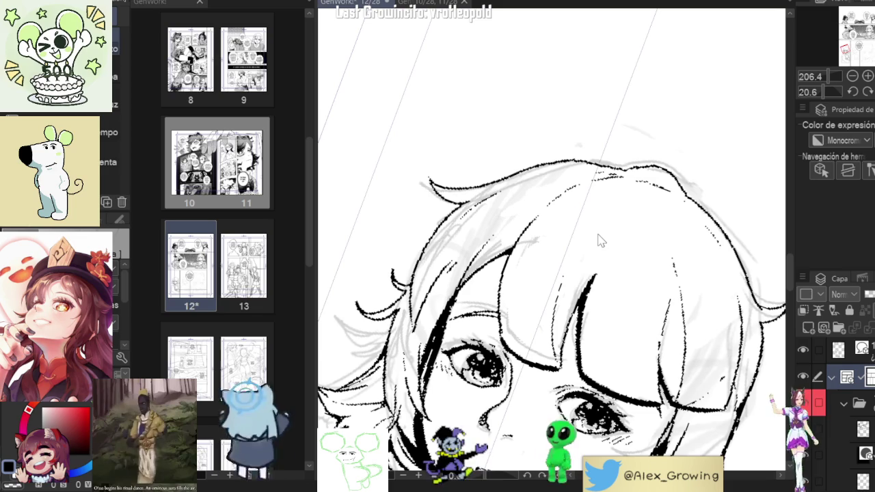
key(p)
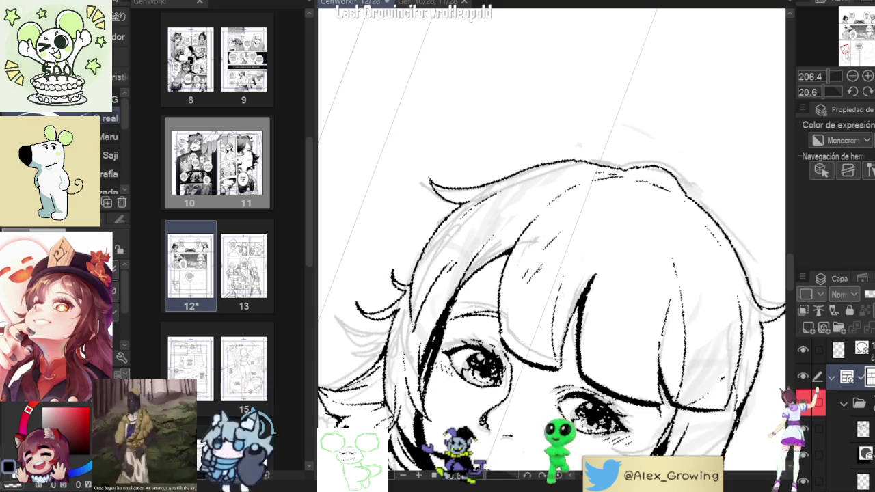
click(863, 429)
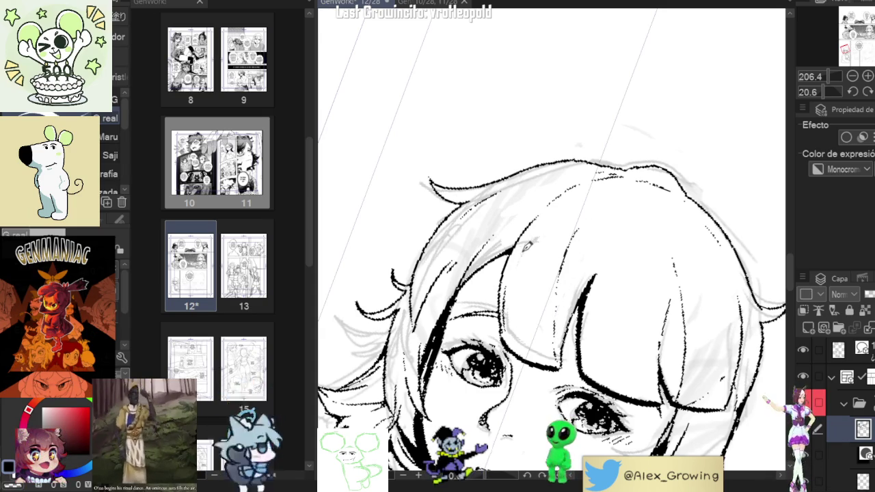
Step: Reset and level the canvas rotation, then pan to show the girl's face, hand and book
scroll(528, 243, down, 4)
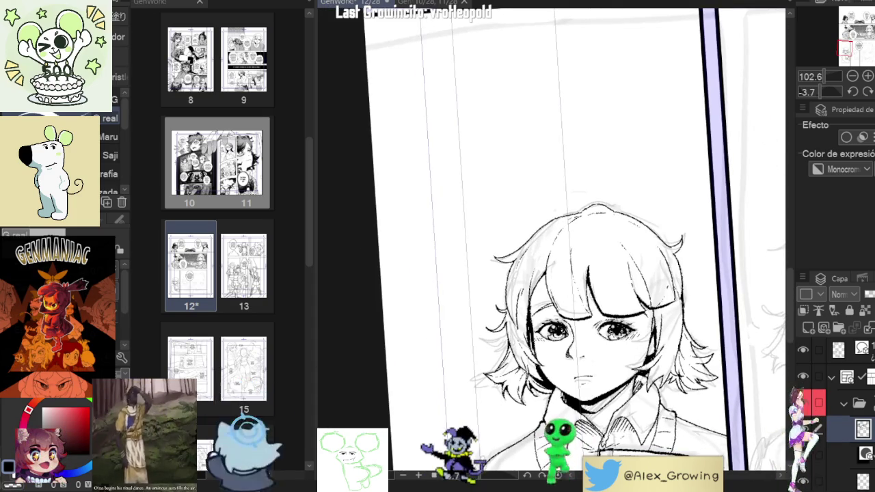
drag(586, 273, 642, 231)
scroll(642, 231, up, 3)
scroll(642, 231, up, 2)
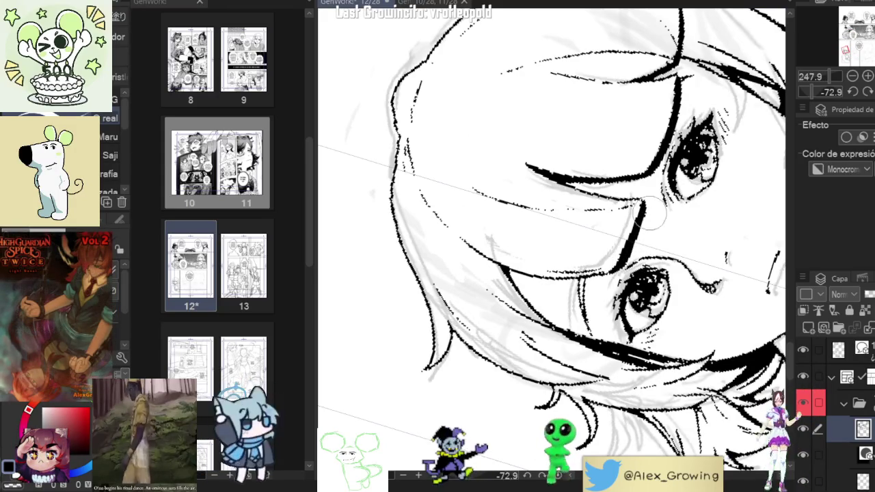
key(ctrl+0)
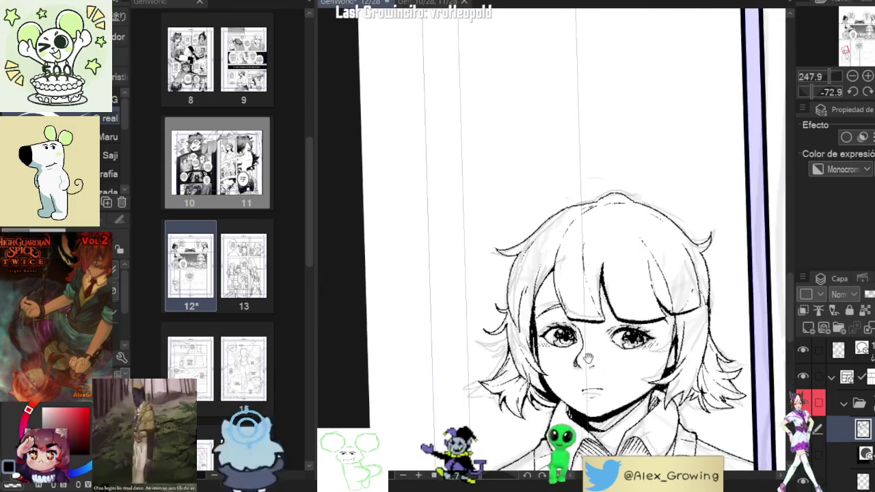
scroll(706, 302, up, 2)
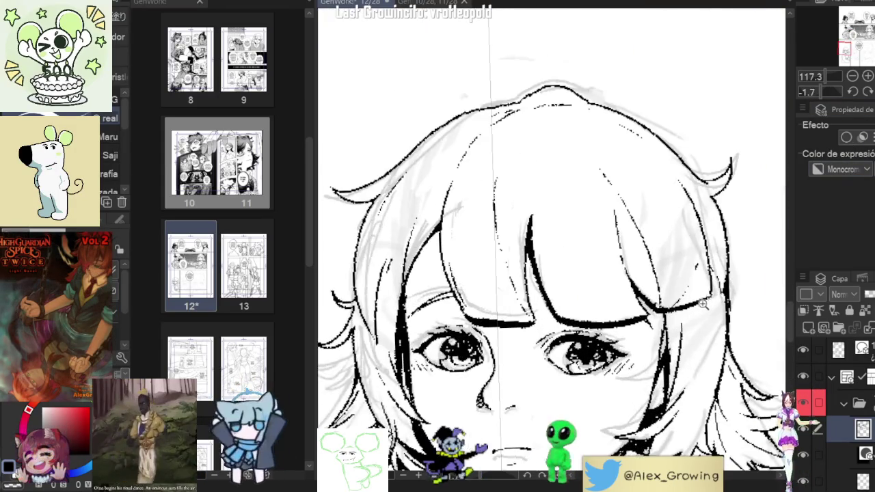
scroll(706, 302, down, 3)
scroll(705, 303, up, 2)
scroll(623, 320, down, 2)
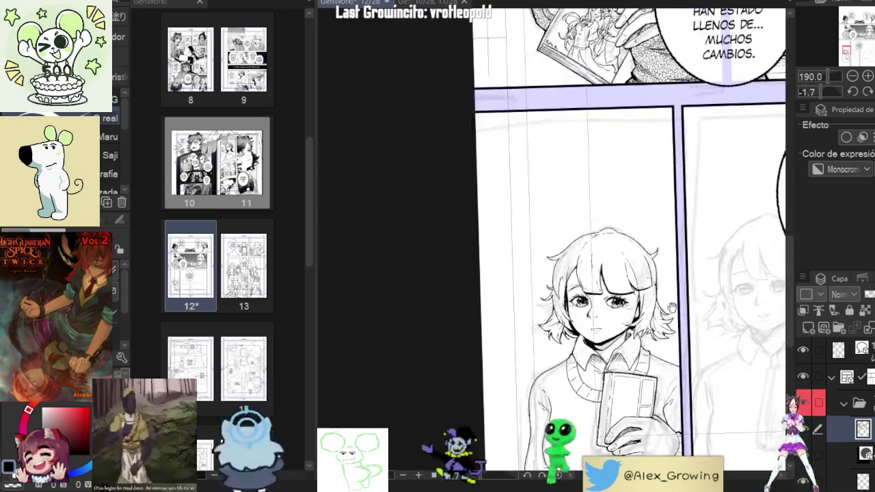
scroll(625, 319, up, 2)
scroll(642, 294, up, 2)
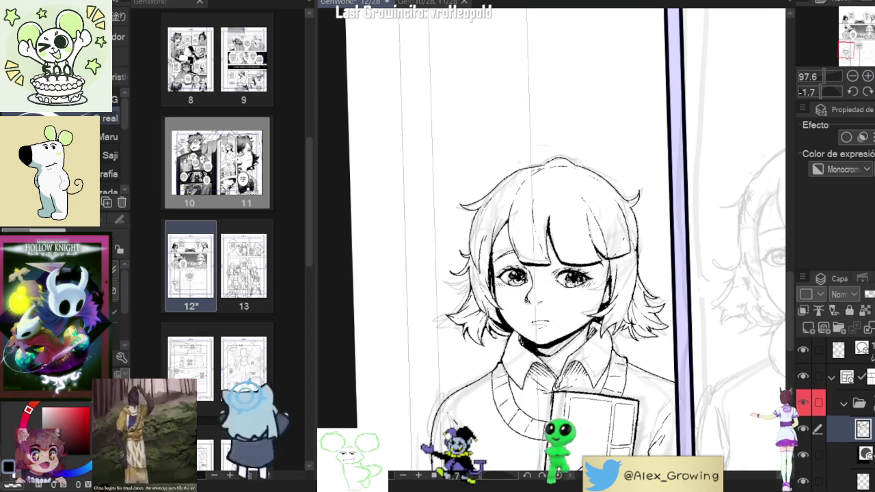
click(868, 91)
drag(729, 378, 662, 261)
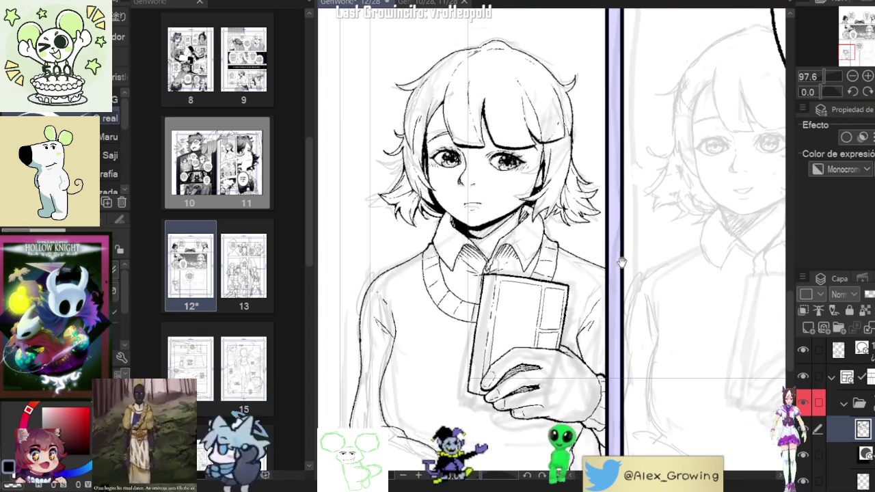